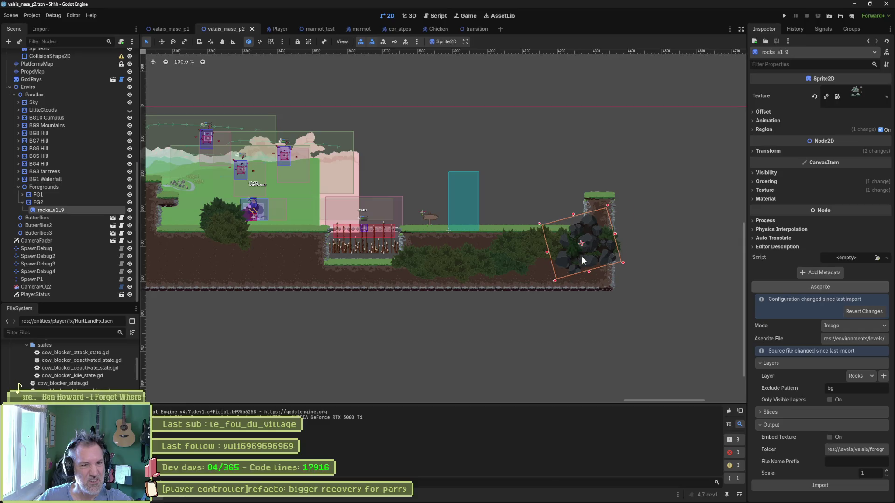
- Playtest the level, move rocks_a1_9 further right, and run the scene again
key("F6")
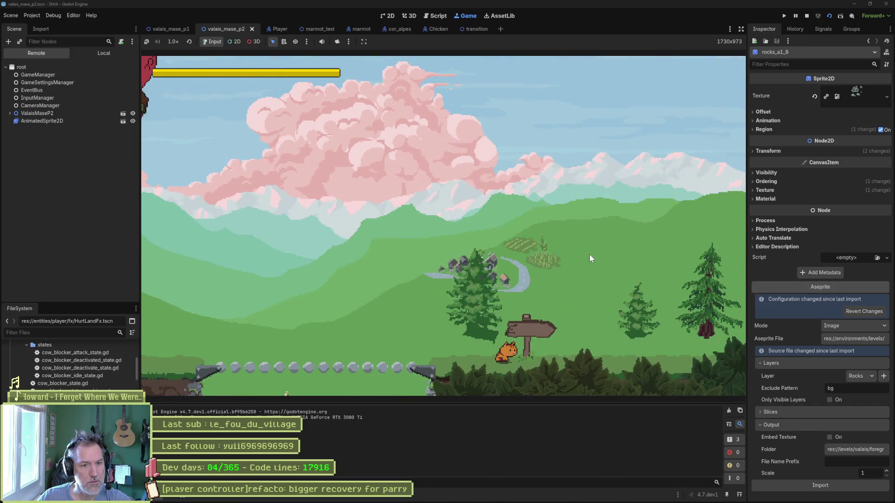
key("F8")
scroll(581, 256, "right", 3)
left_click_drag(576, 267, 647, 266)
key("F6")
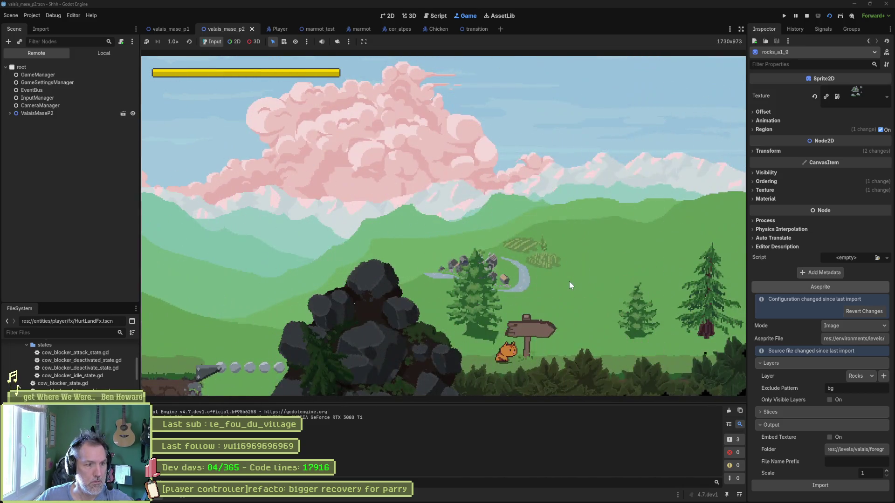
key("F8")
- Shift rocks_a1_9 further right and down, then nudge it slightly right and rerun
left_click_drag(647, 271, 679, 278)
key("F6")
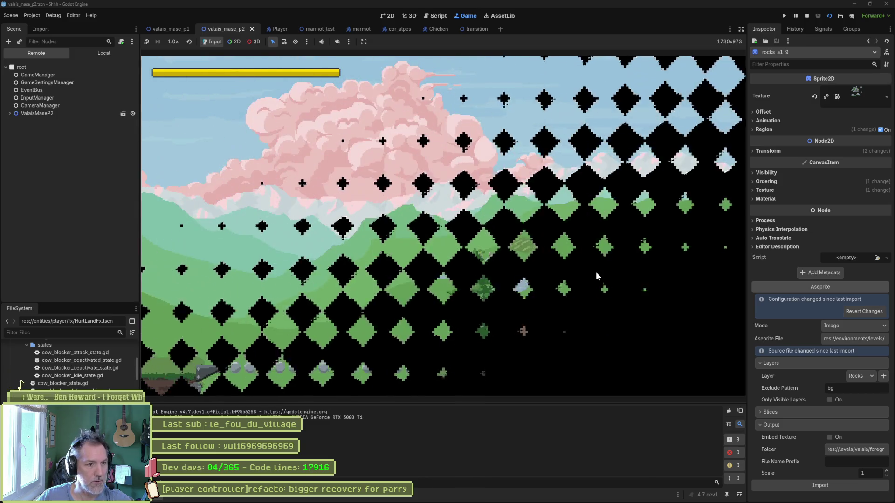
key("F8")
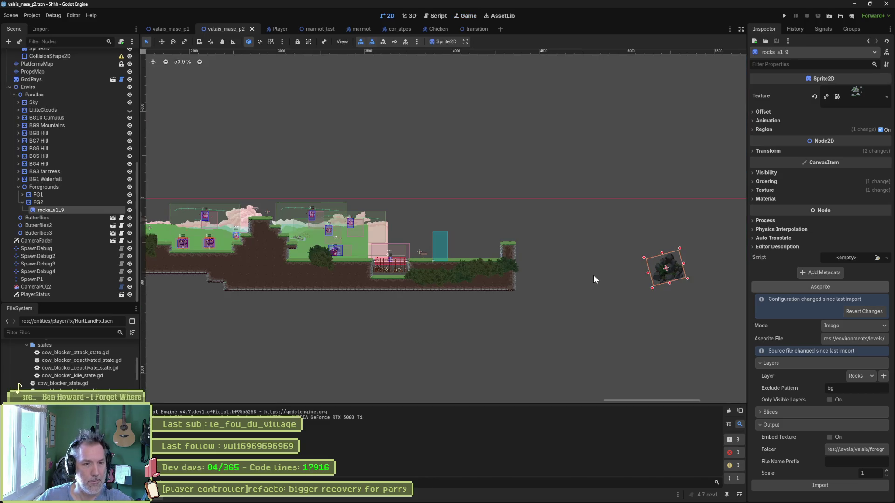
left_click_drag(679, 272, 690, 273)
key("F6")
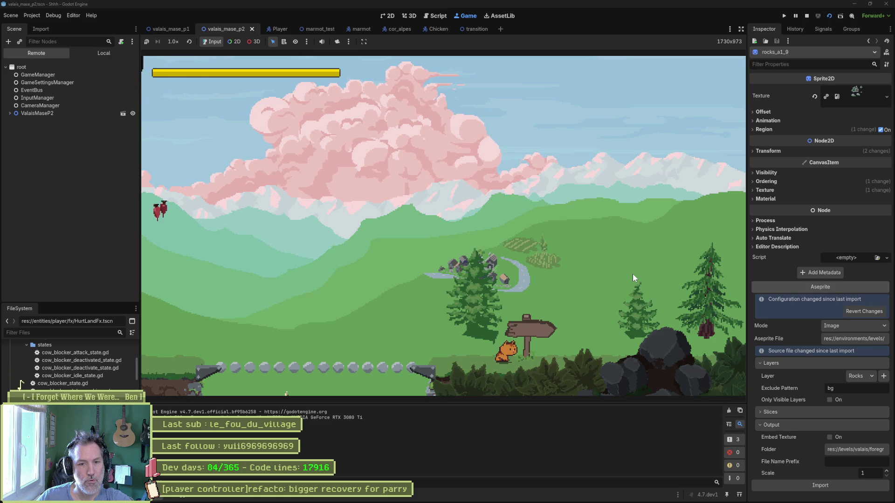
- Walk the cat left and right past the signpost, then return to valais_mase_p1
key("Left")
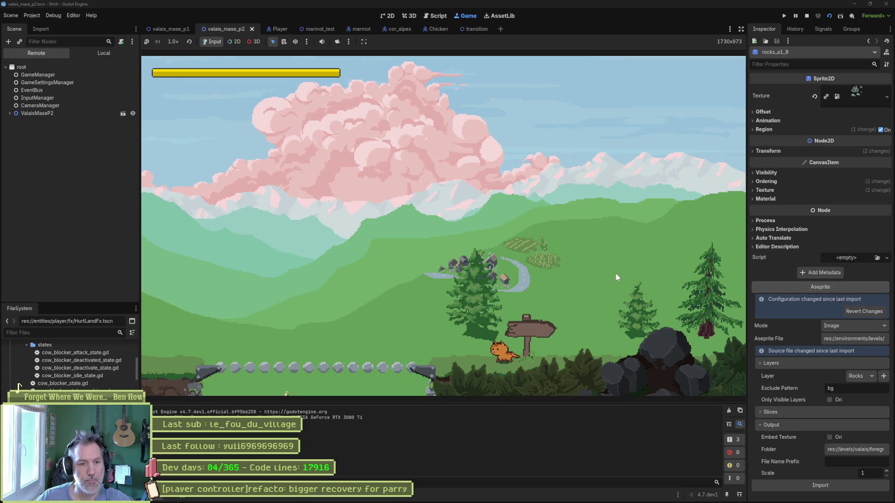
key("Right")
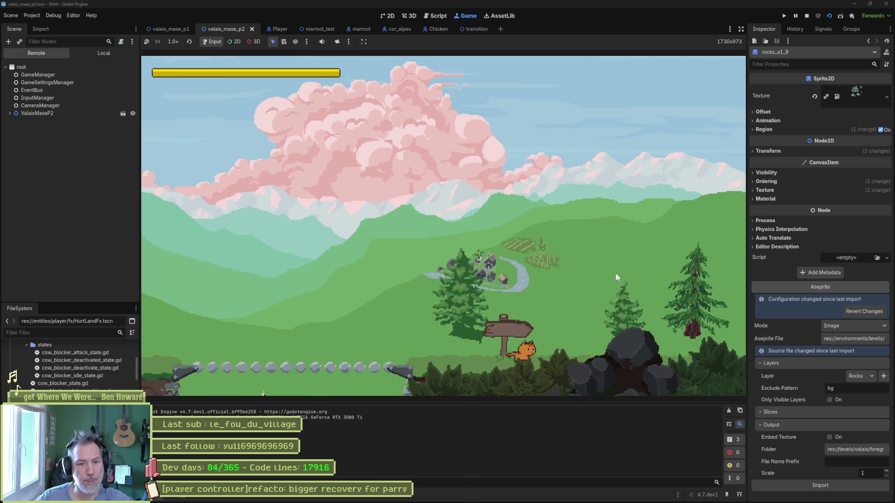
key("Left")
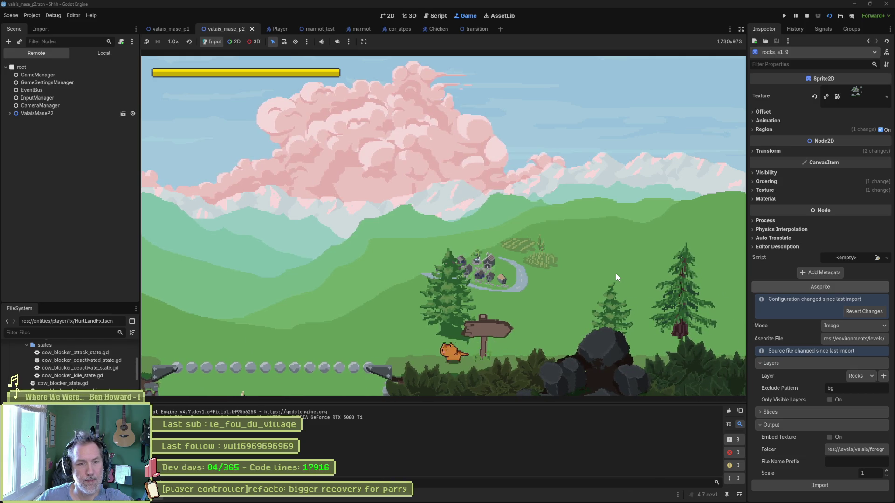
key("F8")
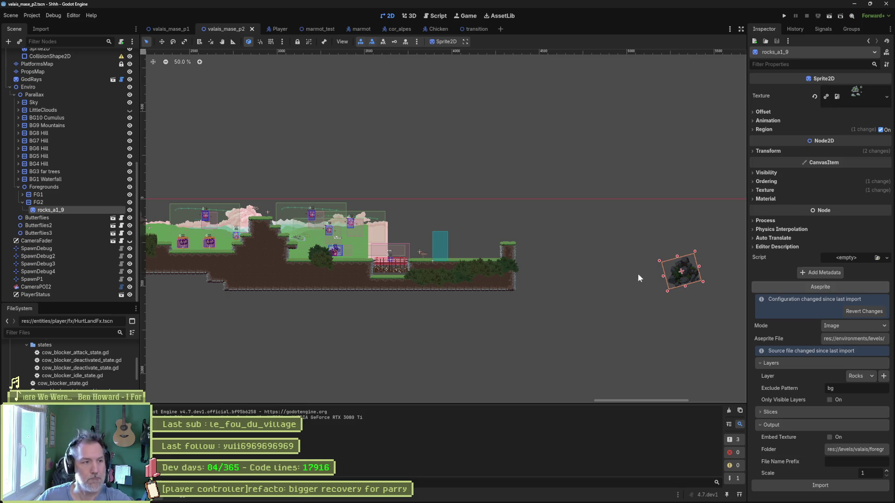
left_click(180, 28)
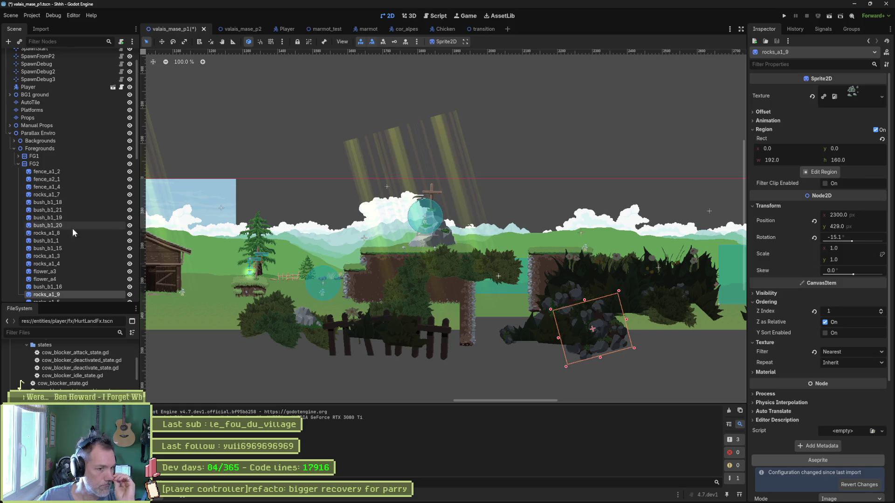
- Select the bush_b1_22 sprite in valais_mase_p1 and toggle its visibility to check it
scroll(520, 298, "up", 3)
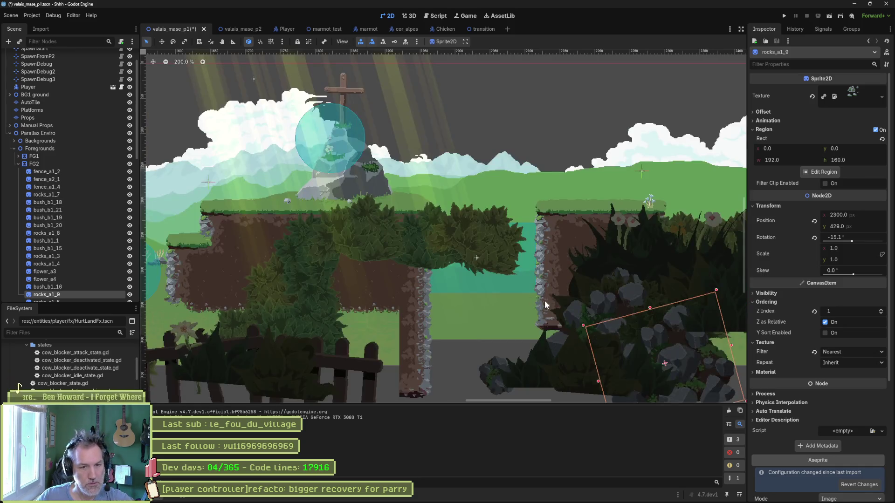
scroll(621, 297, "down", 3)
scroll(622, 296, "right", 3)
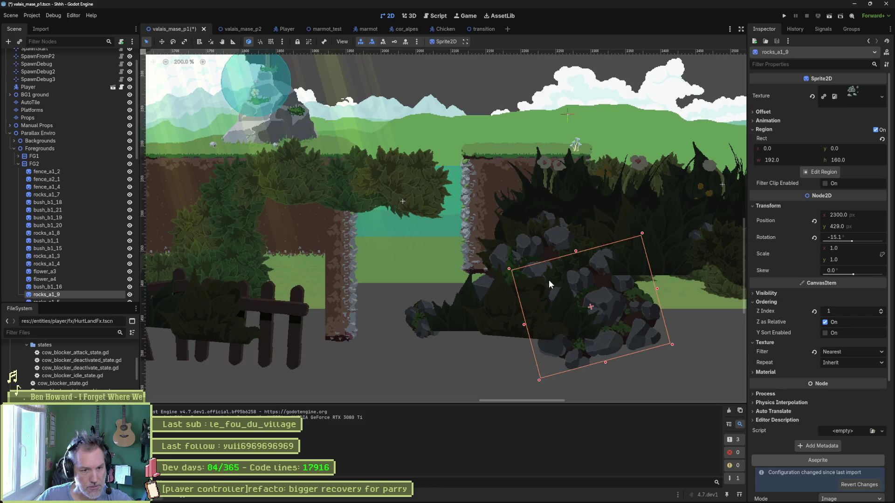
left_click(550, 248)
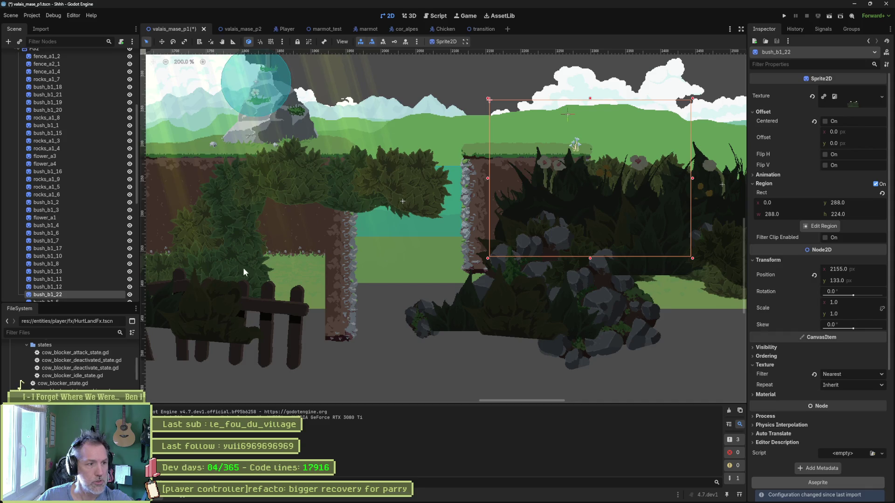
left_click(131, 294)
left_click(130, 295)
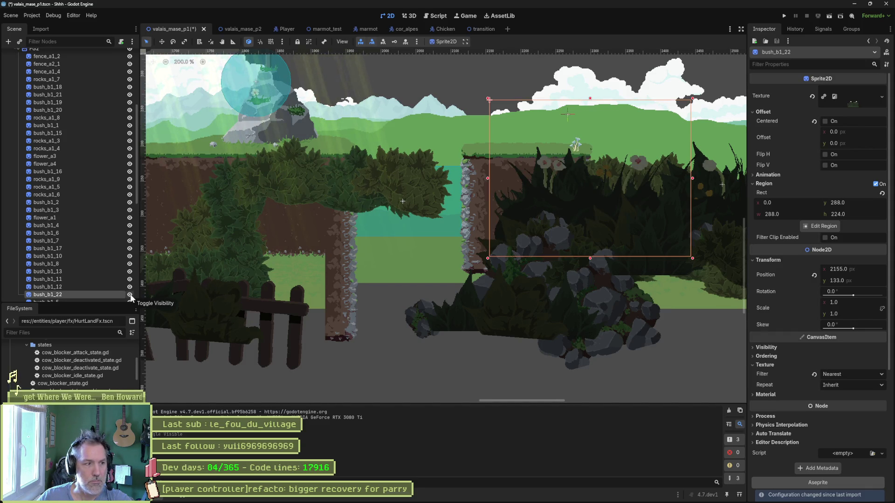
left_click(241, 34)
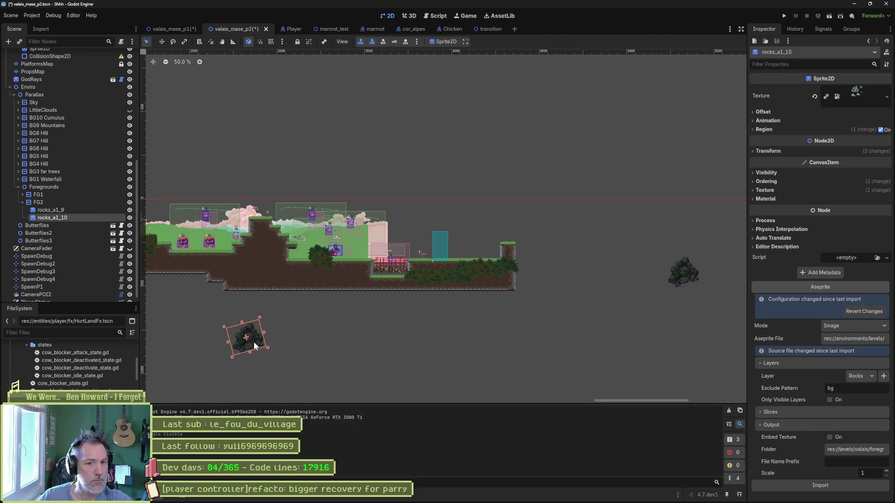
left_click(186, 29)
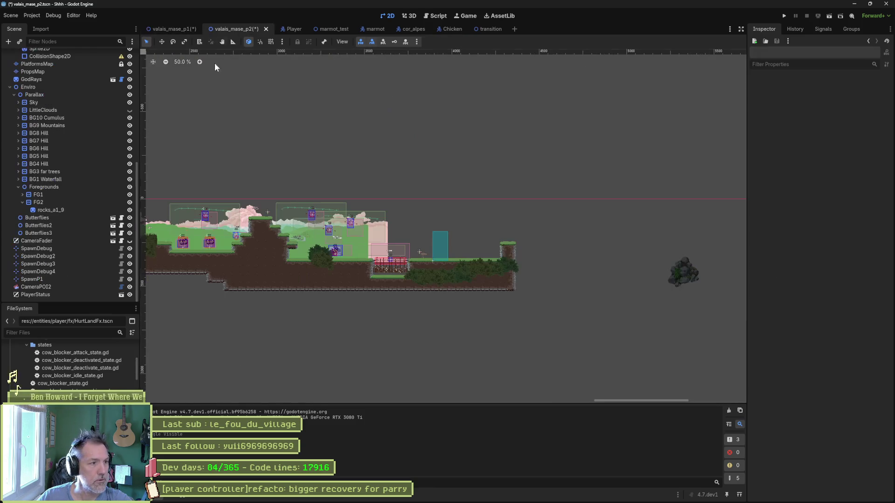
- Paste bush_b1_22 under FG2 in valais_mase_p2, place it beside the rocks, and save
left_click(231, 29)
left_click(68, 201)
key("ctrl+v")
mouse_move(248, 308)
left_mouse_down()
mouse_move(498, 275)
mouse_move(708, 273)
mouse_move(527, 270)
mouse_move(479, 276)
mouse_move(485, 285)
mouse_move(504, 248)
left_mouse_up()
scroll(706, 273, "up", 5)
key("ctrl+s")
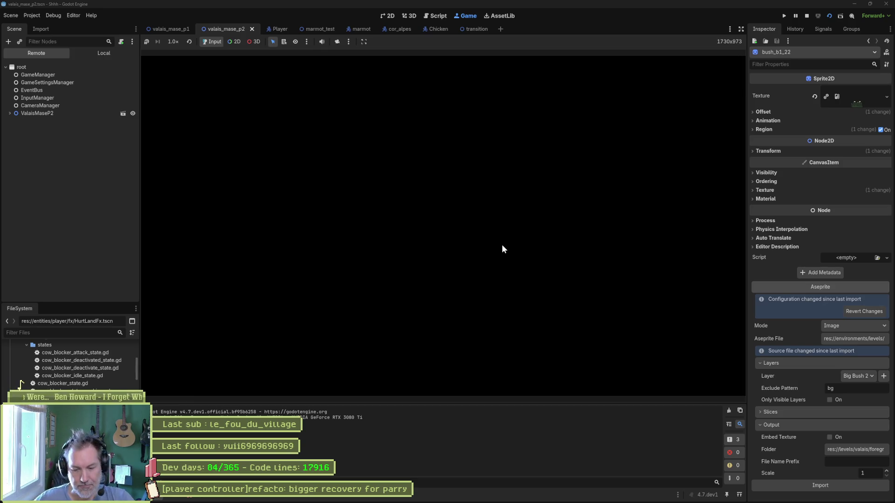
- Stop the valais_mase_p2 playtest and scroll back to the scene tree
key("F8")
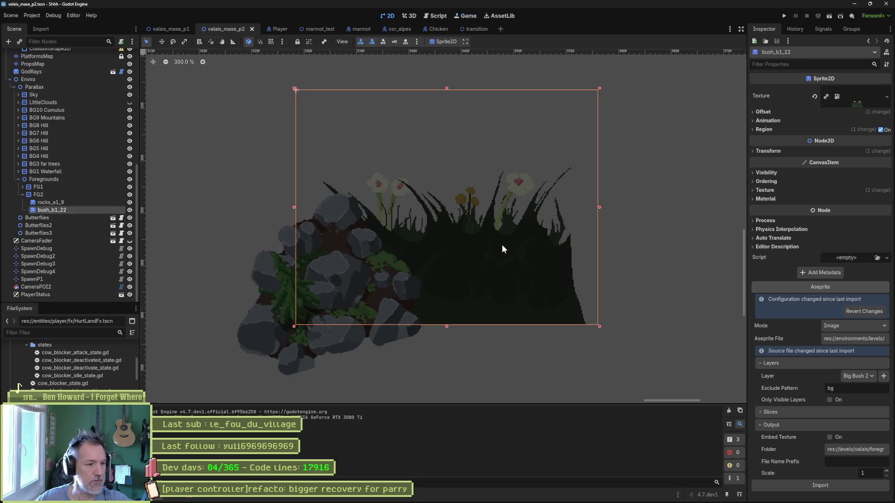
scroll(469, 243, "down", 10)
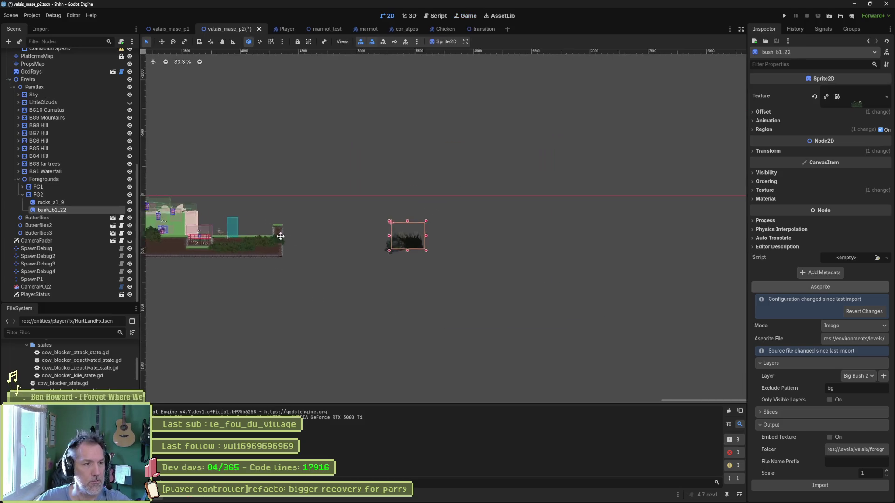
scroll(466, 248, "up", 2)
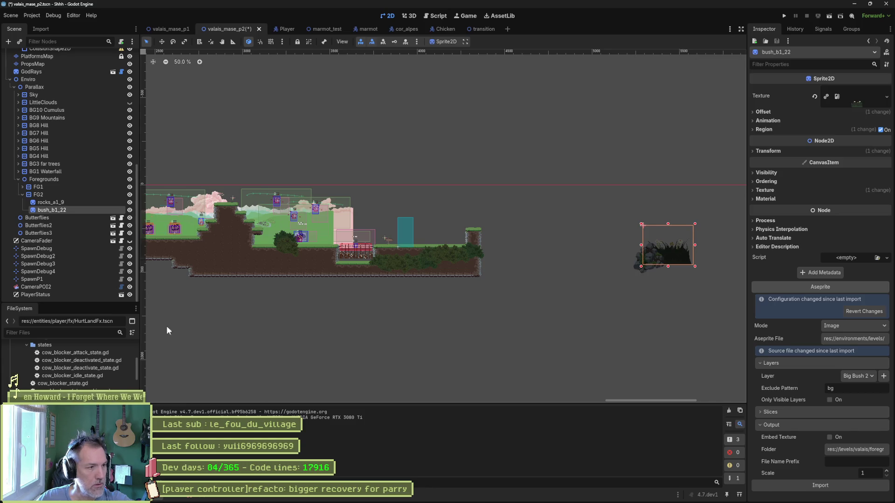
scroll(80, 156, "up", 10)
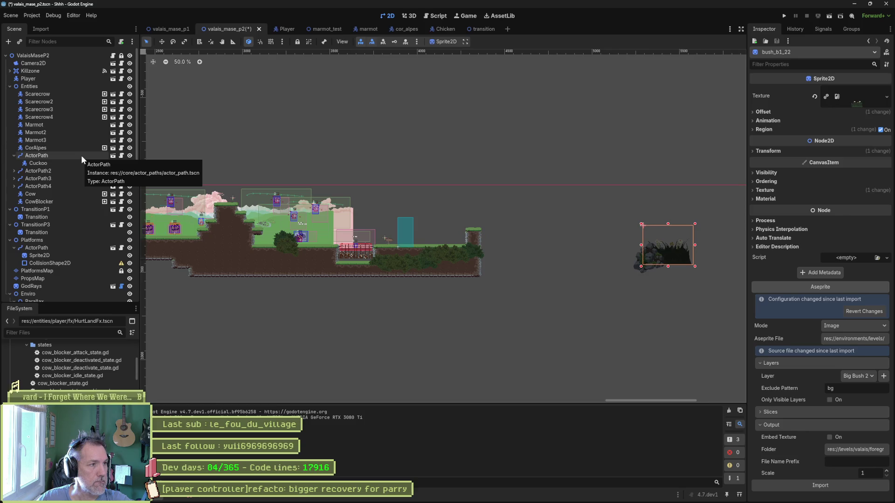
- Collapse Entities, TransitionP1, TransitionP3, Platforms and Enviro, then deselect the bush
left_click(10, 86)
left_click(10, 94)
left_click(10, 101)
left_click(10, 109)
left_click(9, 140)
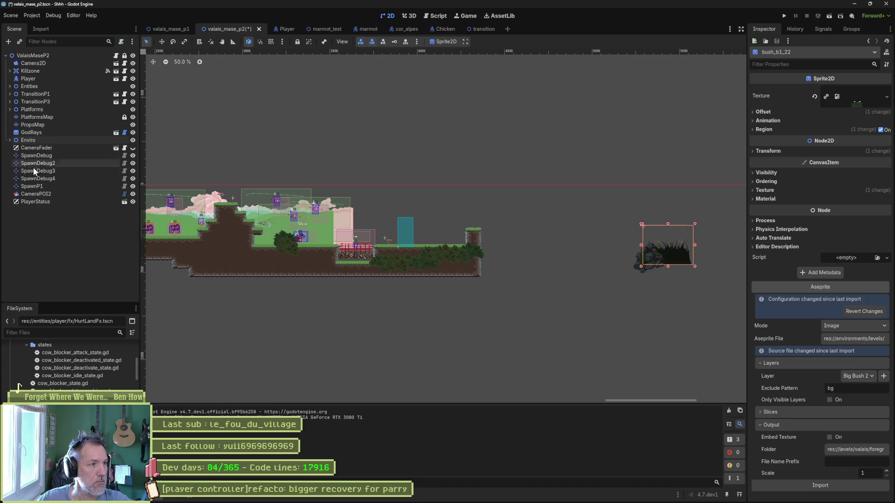
left_click(67, 284)
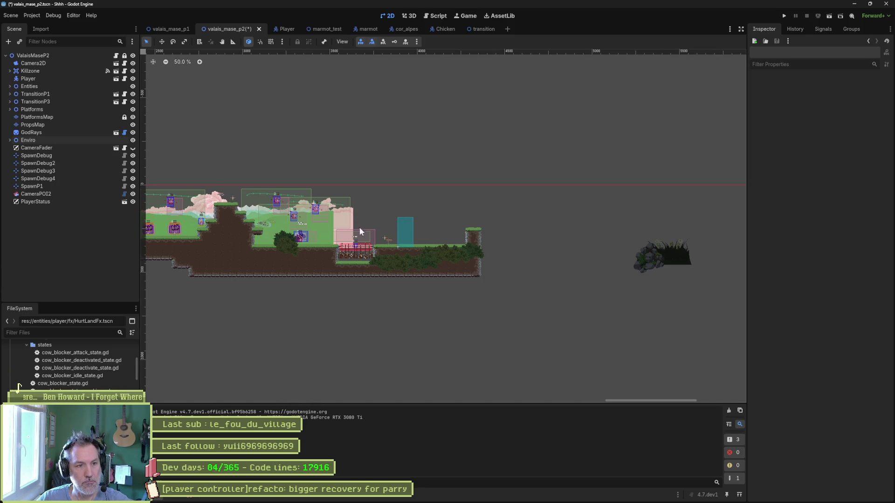
- Save the scene and glance at the Project menu without choosing anything
scroll(364, 233, "left", 3)
scroll(374, 246, "left", 3)
key("ctrl+s")
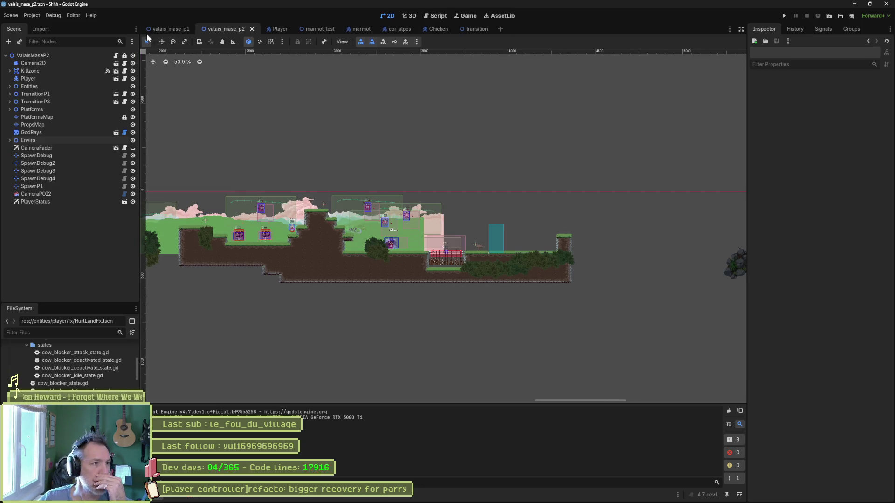
left_click(35, 16)
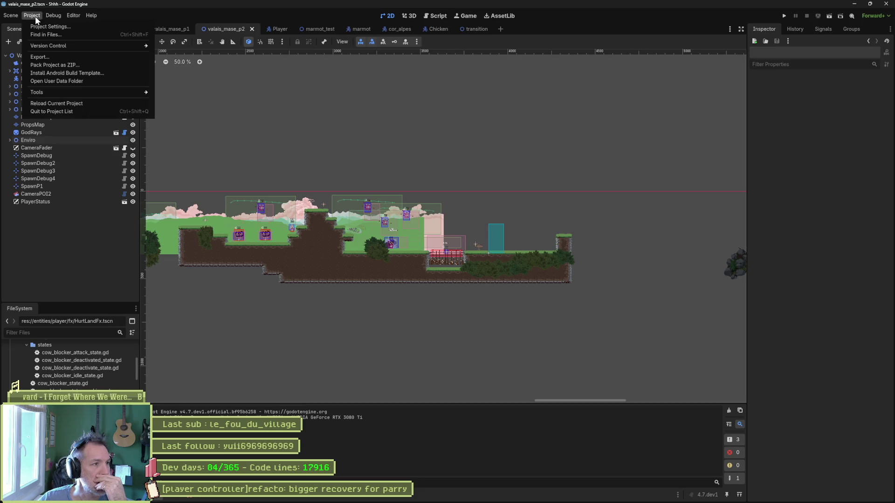
left_click(35, 16)
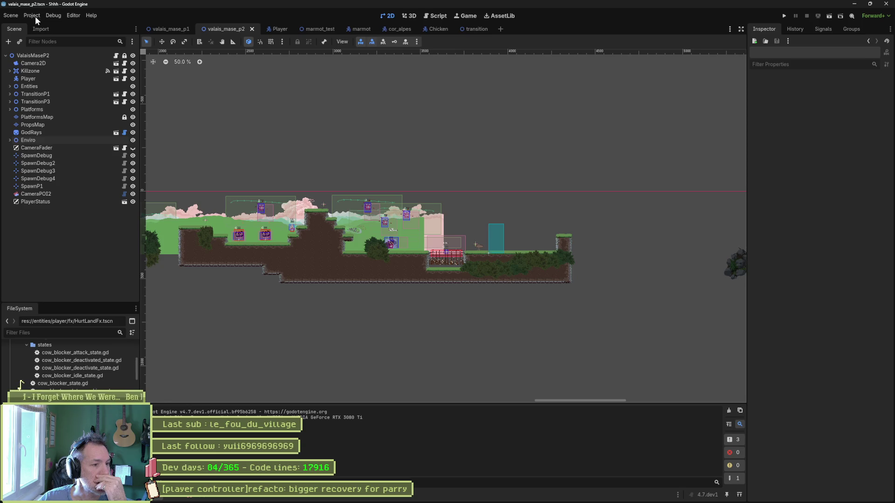
- Select PlatformsMap and collapse the tile set's Rendering, Physics Layers and detail settings
left_click(51, 117)
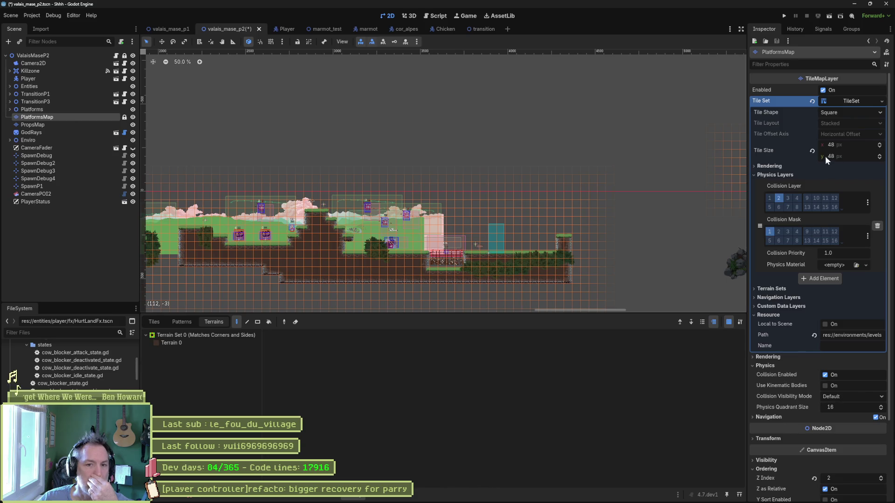
left_click(769, 167)
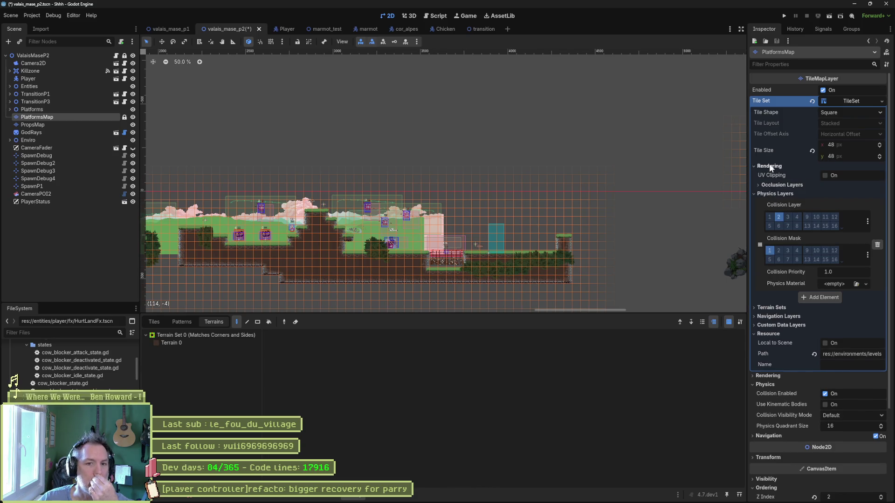
left_click(769, 166)
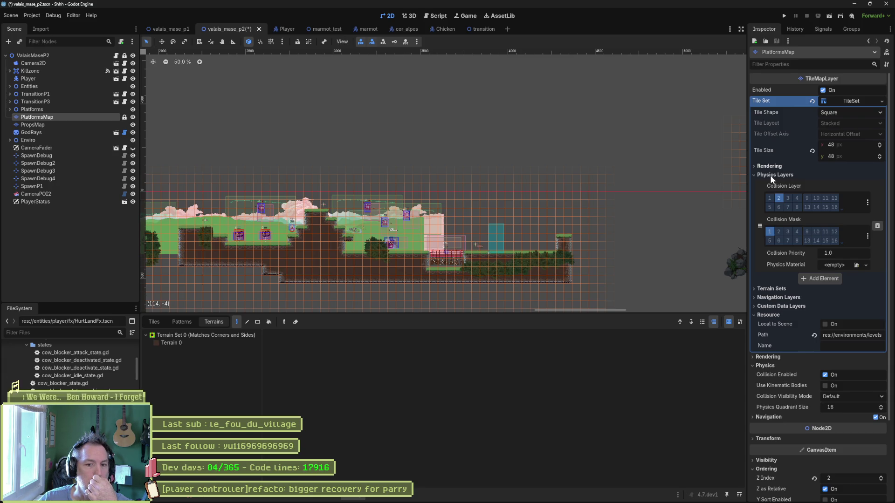
left_click(770, 175)
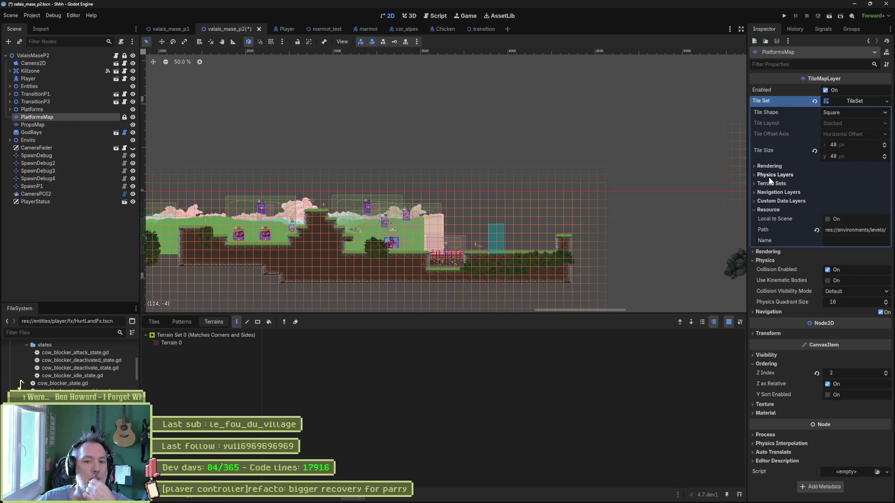
left_click(858, 101)
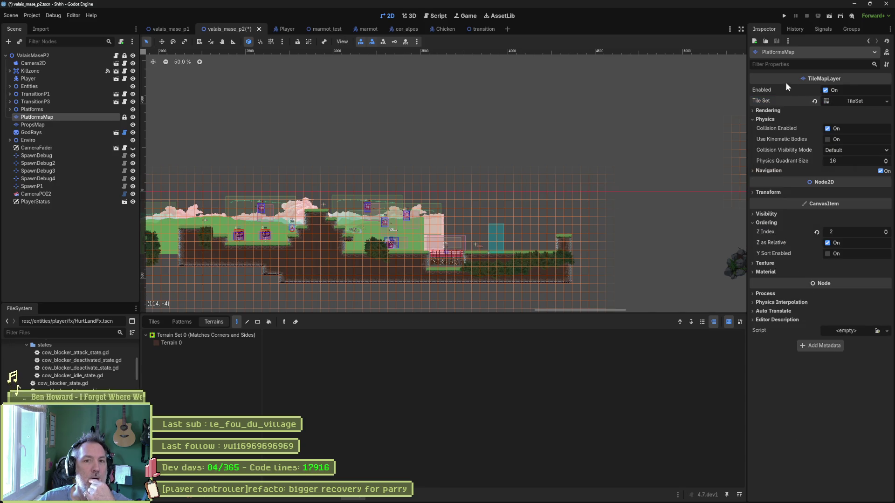
mouse_move(478, 499)
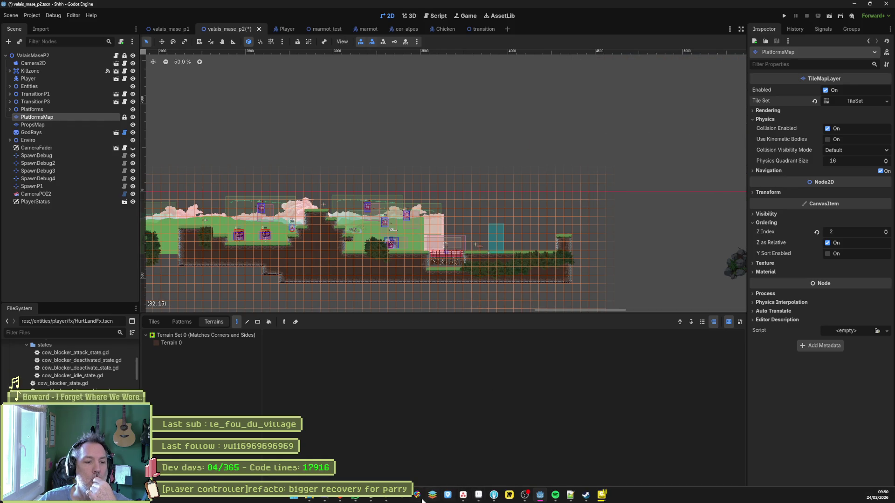
left_click(369, 496)
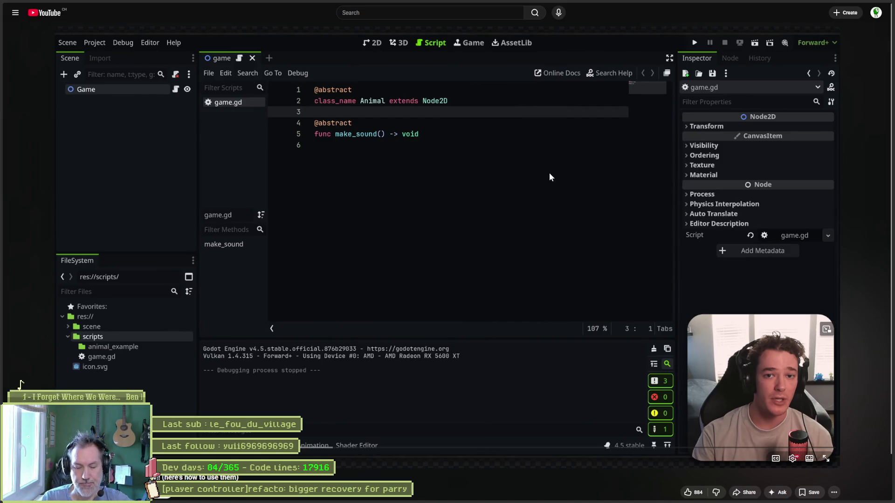
- Switch from the YouTube tutorial to the Gemini chat
left_click(43, 48)
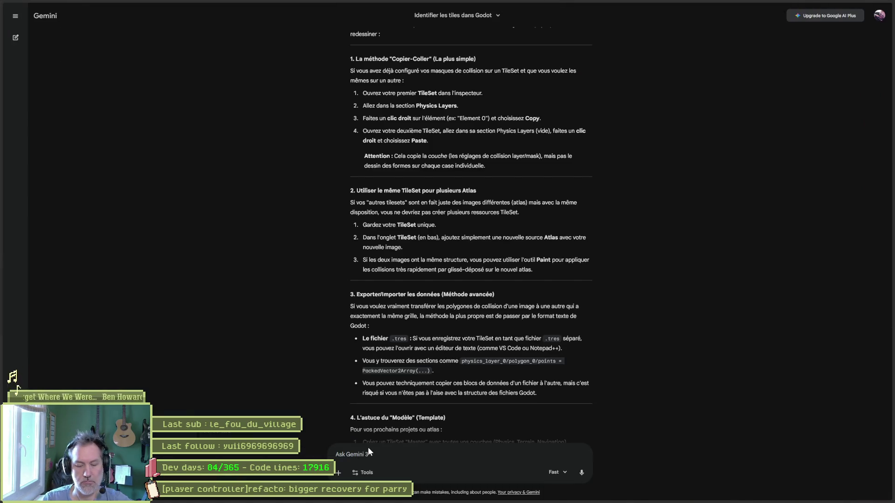
- Ask Gemini 'how to preview parallax layers without running in godot', then return to Godot
type("how to pre")
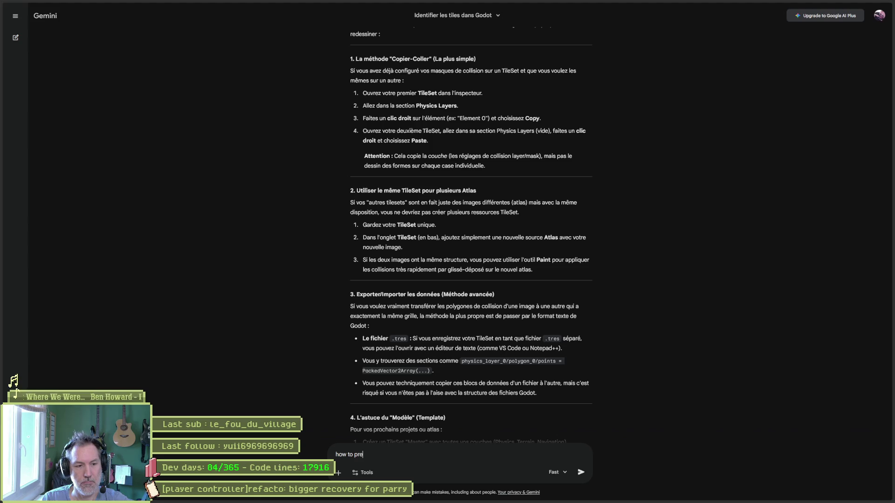
type("view parallax lay")
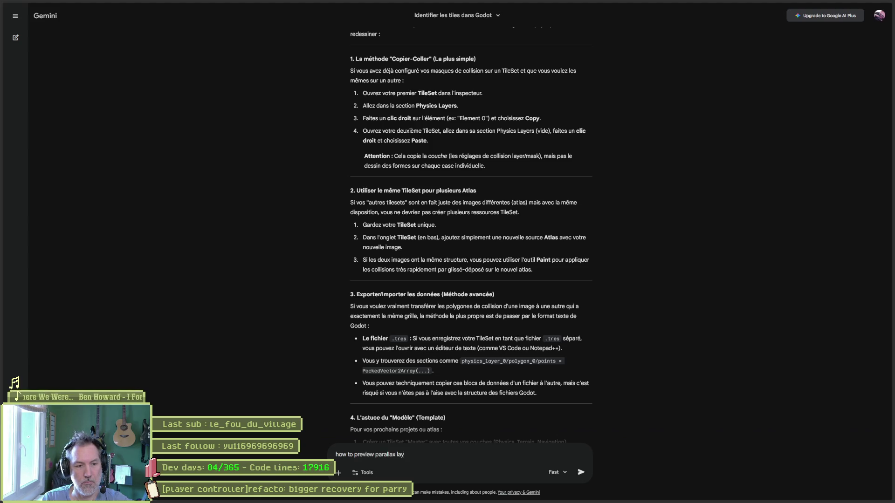
type("ers without runn")
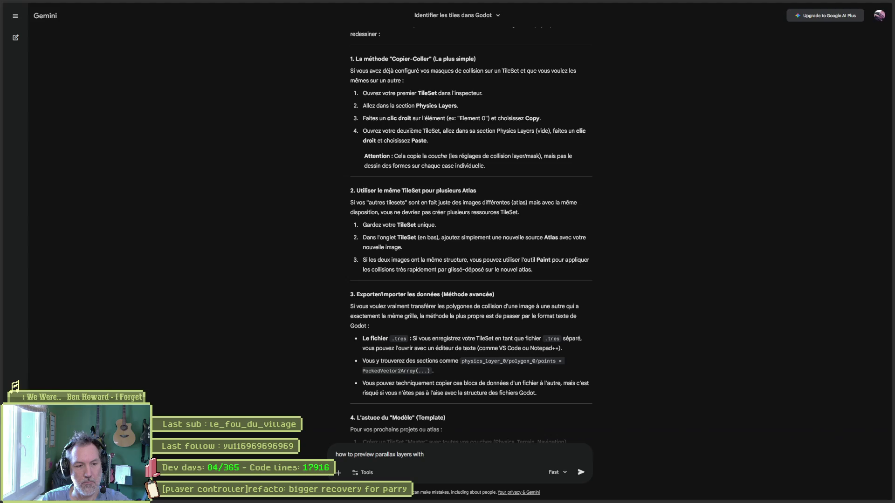
type("ing in godot")
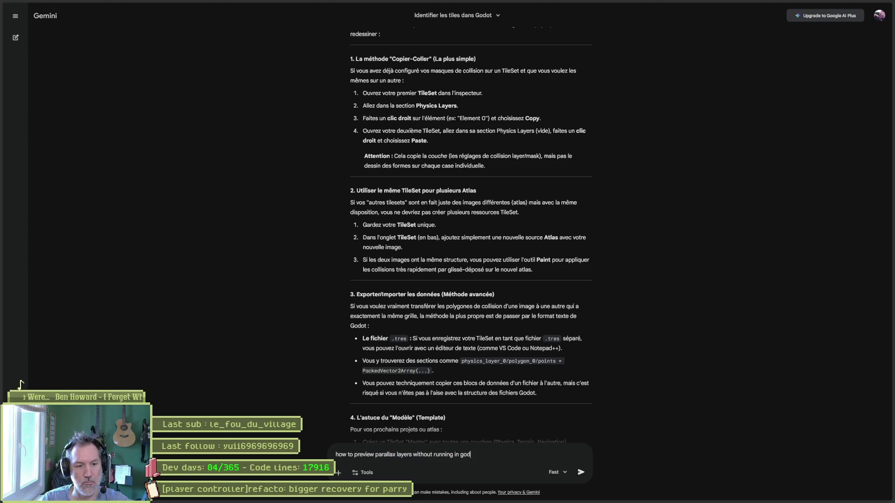
key("Return")
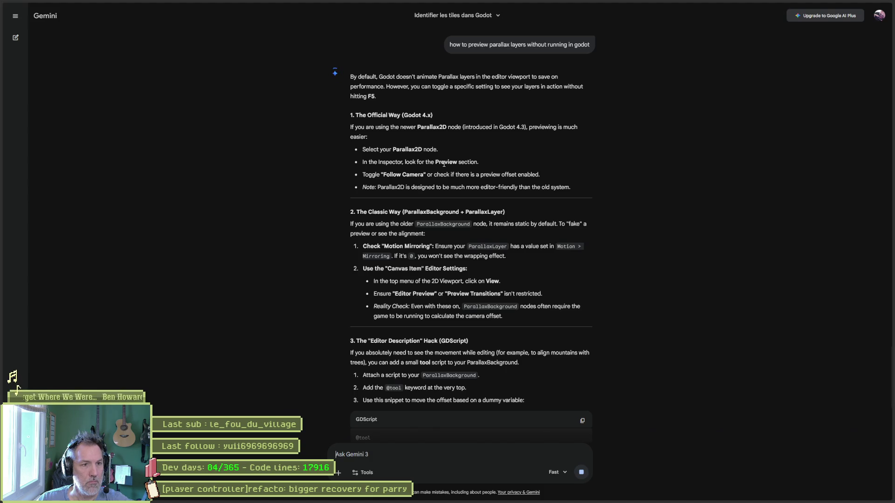
key("alt+Tab")
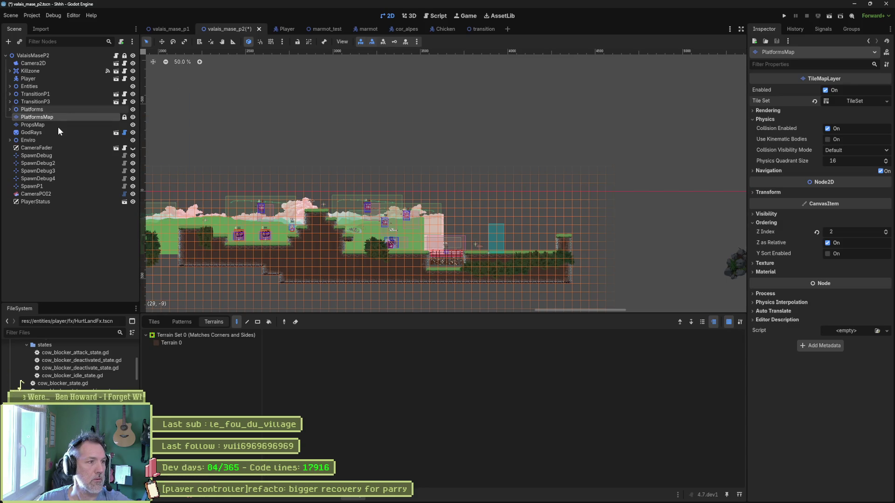
- Expand Enviro in the Scene tree and inspect the Sky layer's Parallax2D properties
key("Down")
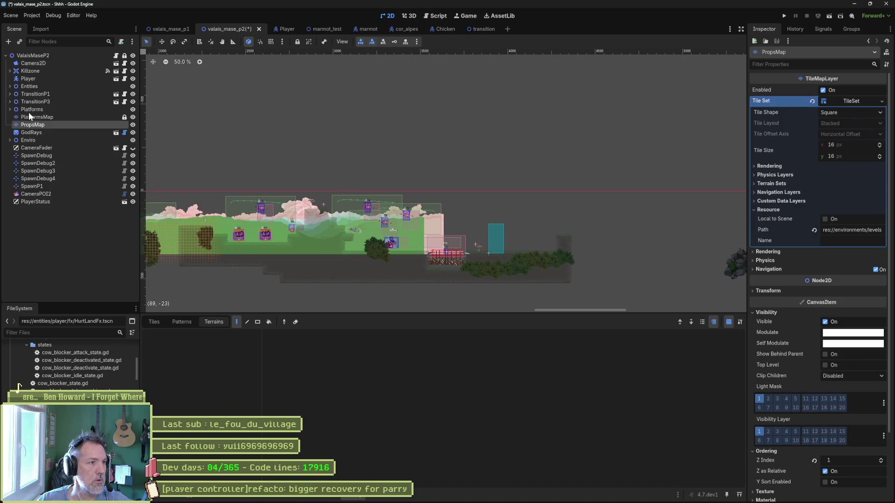
left_click(10, 140)
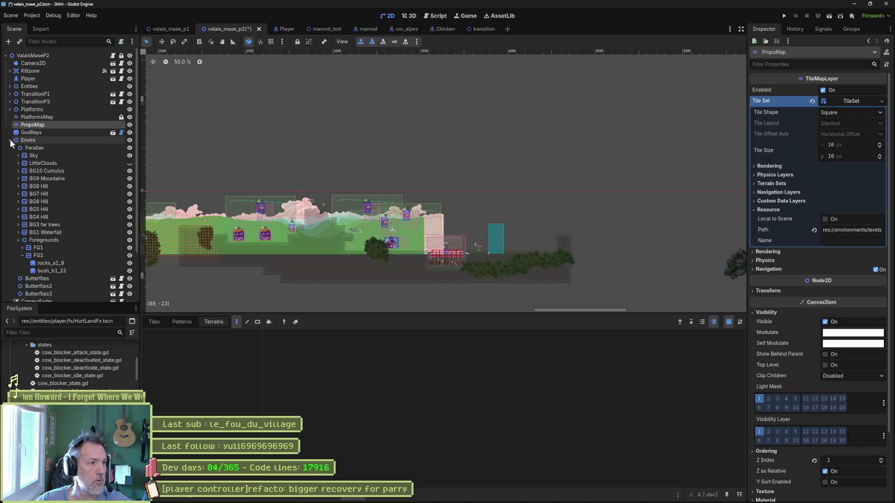
left_click(46, 156)
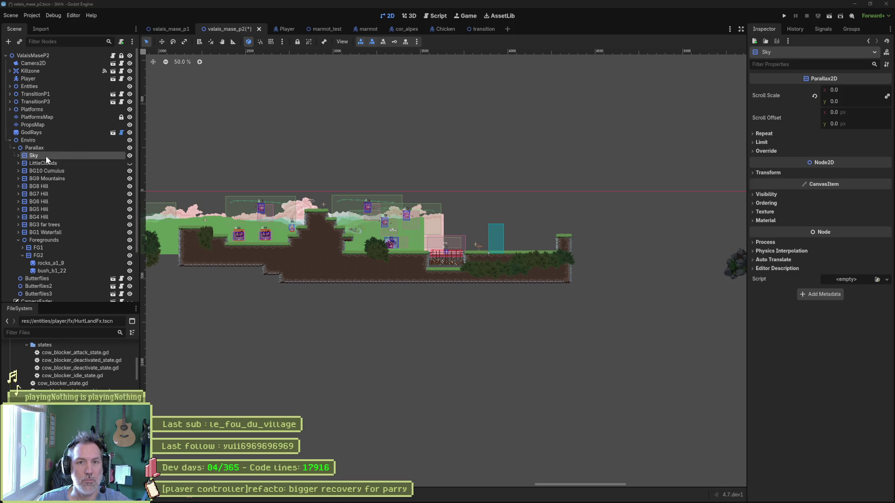
key("alt+Tab")
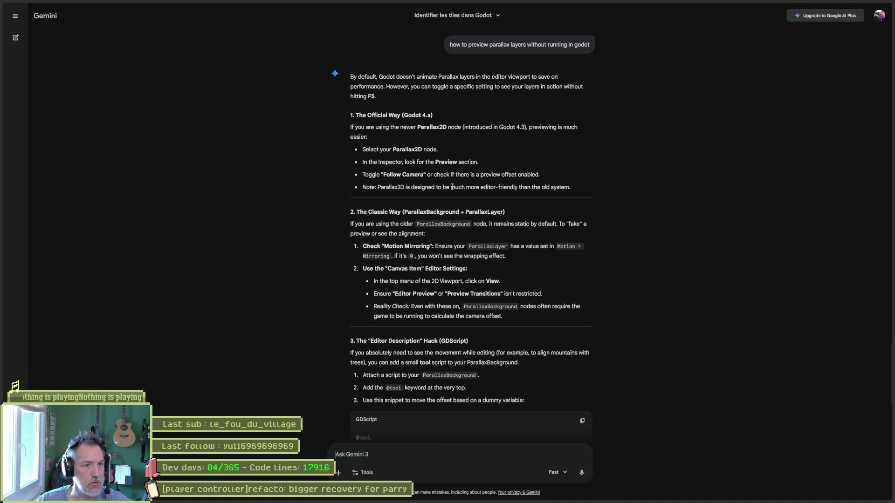
- Return from Gemini's parallax answer to the Godot editor
key("alt+Tab")
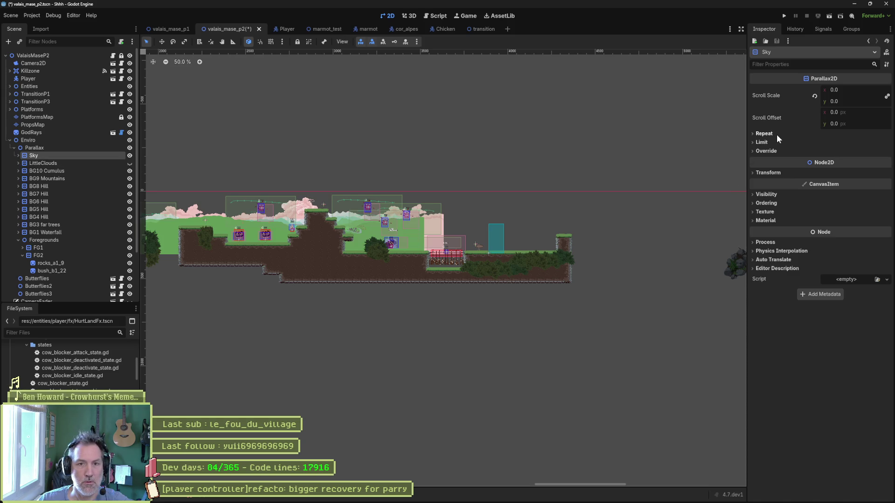
- Expand Sky's Repeat and Override sections, filtering properties by 'prev' and 'cam' before clearing
left_click(765, 134)
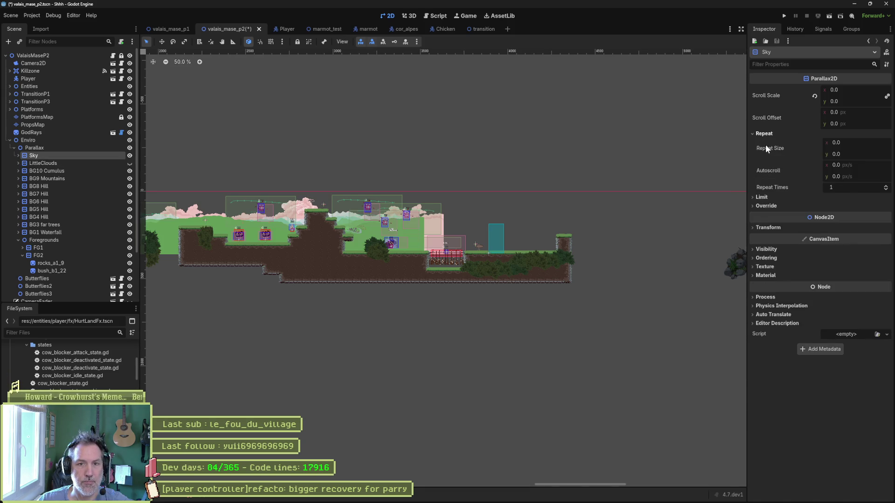
left_click(805, 65)
type("pre")
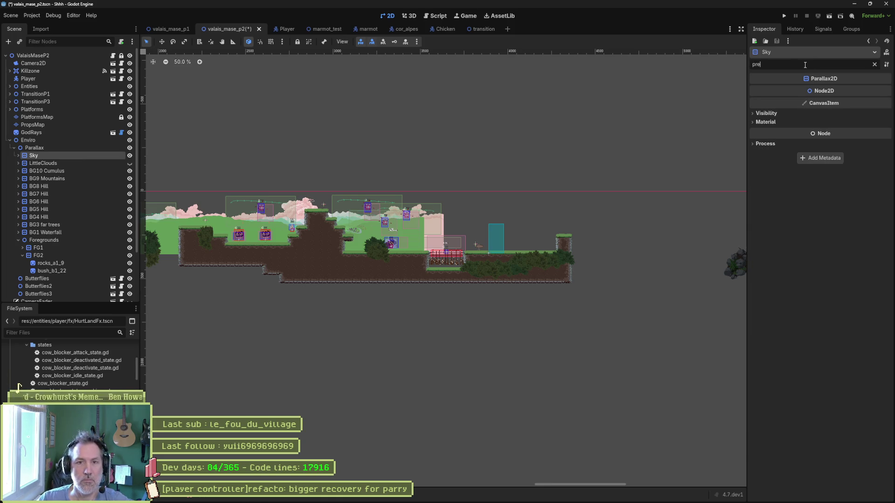
type("v")
key("BackSpace")
key("BackSpace")
key("BackSpace")
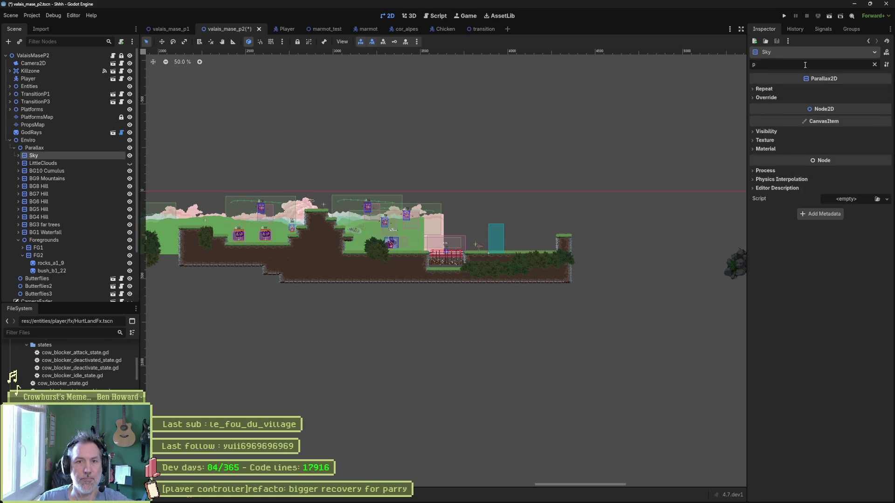
type("cam")
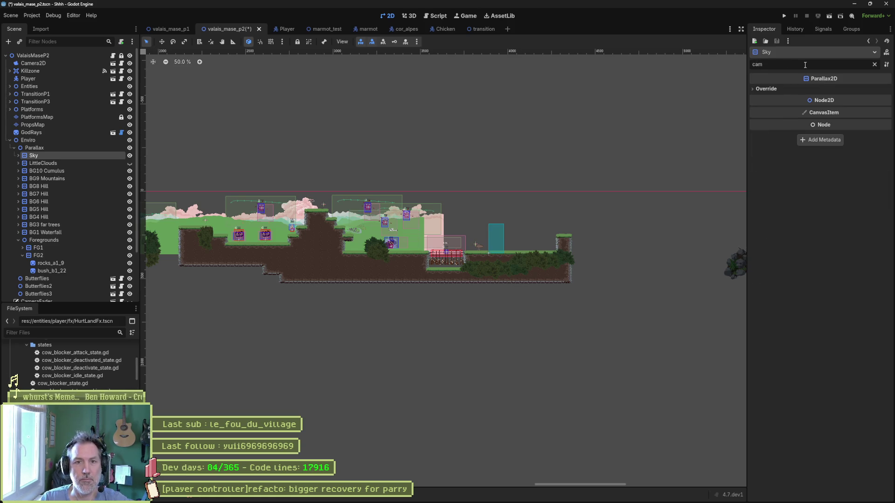
left_click(769, 89)
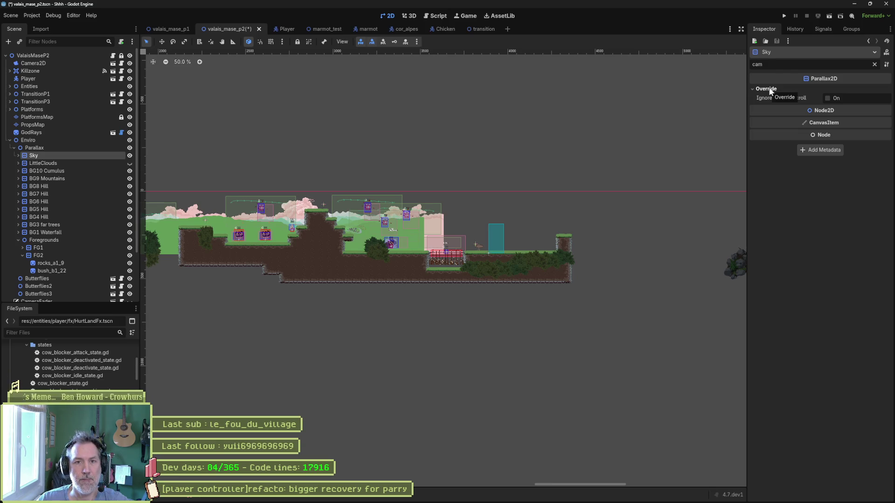
left_click(875, 65)
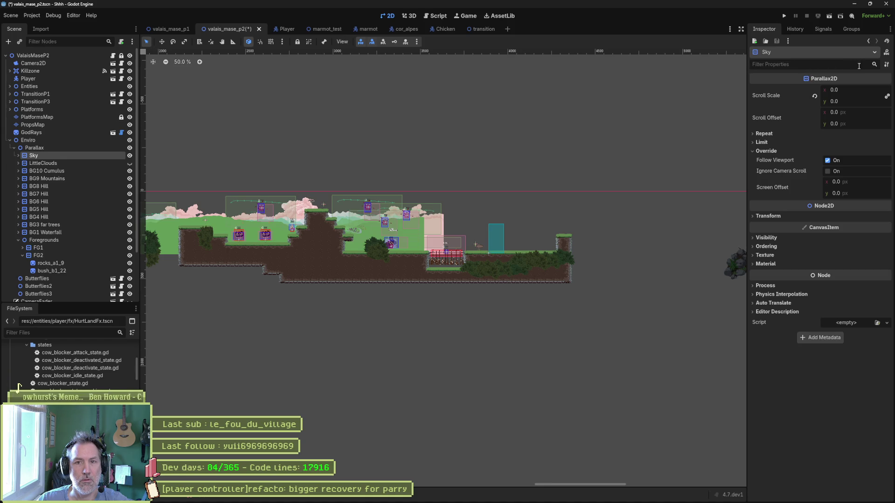
- Open and close the Inspector's property display options
left_click(887, 65)
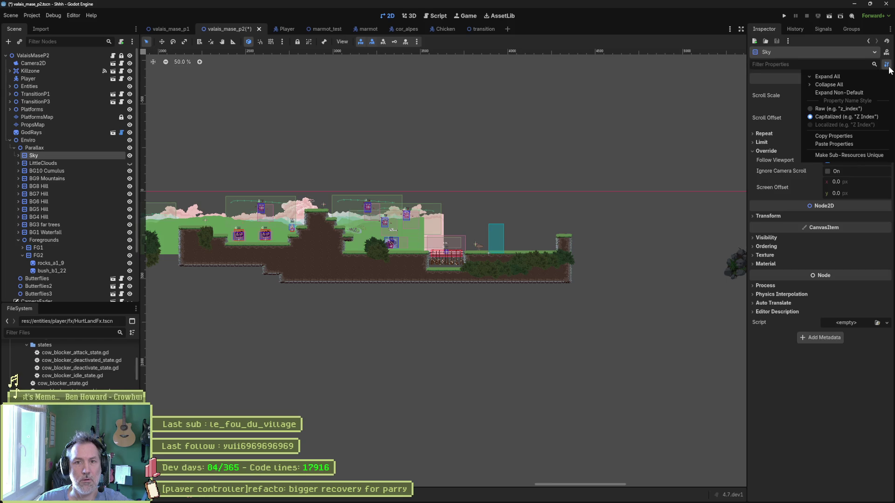
left_click(813, 364)
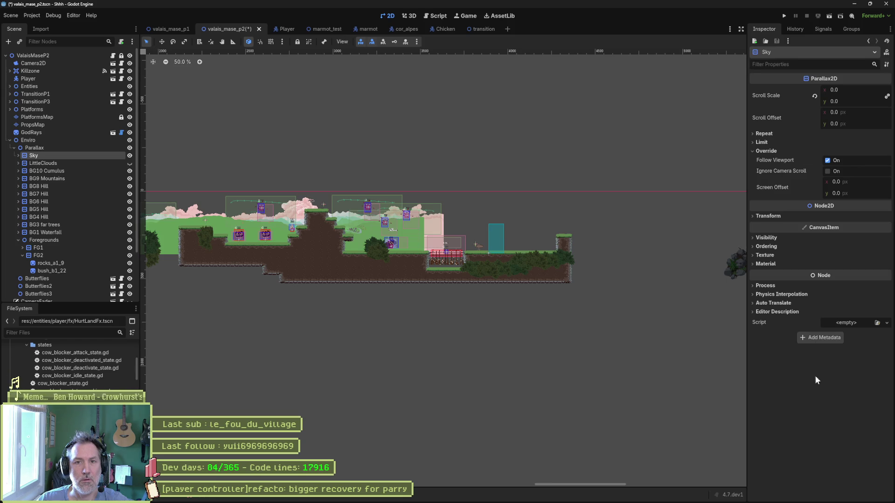
mouse_move(602, 495)
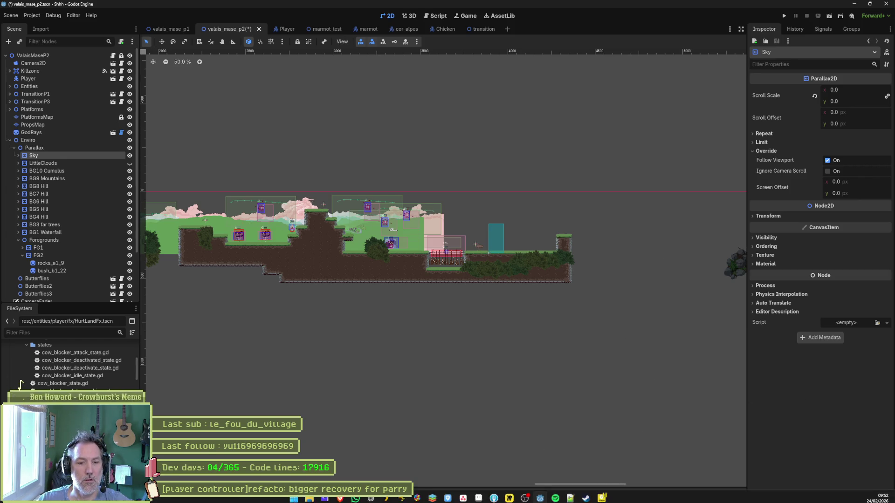
mouse_move(373, 499)
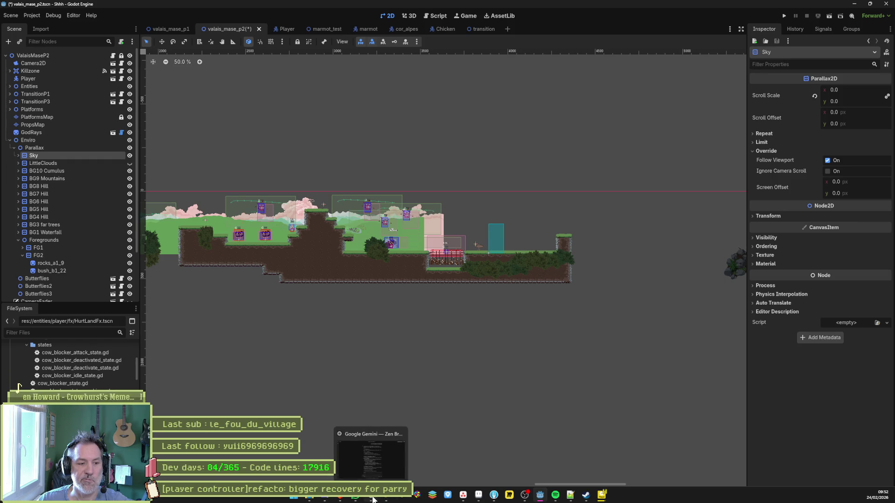
- Search the Godot documentation for 'parallax2d' in the browser's docs tab
left_click(373, 498)
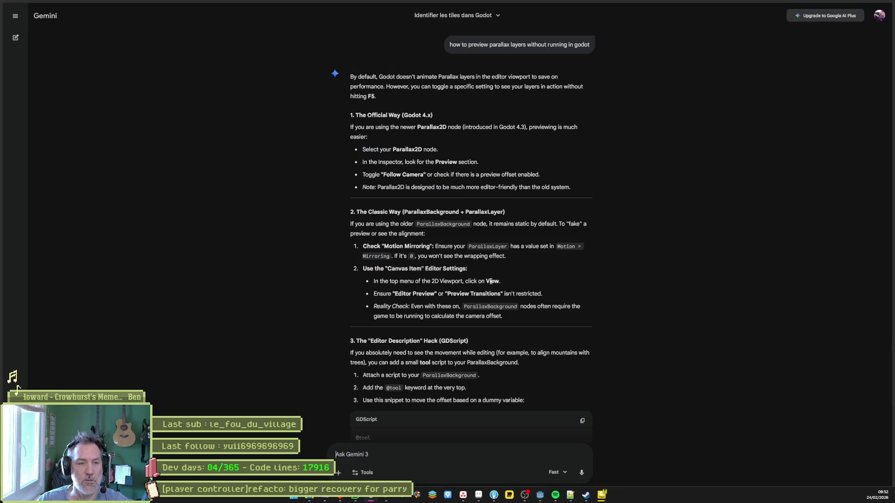
mouse_move(7, 280)
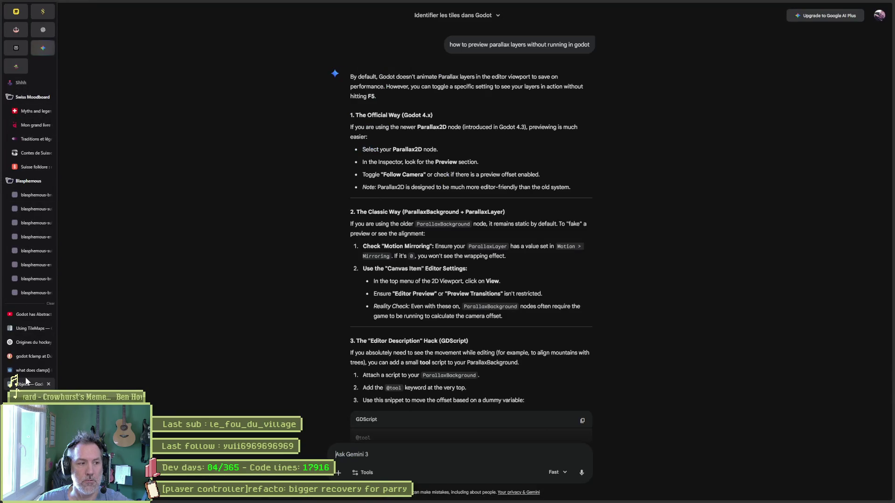
left_click(26, 382)
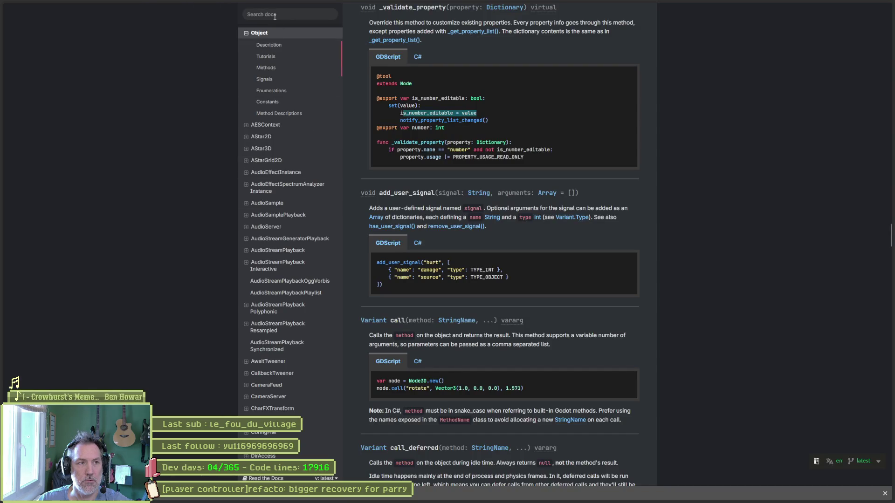
left_click(274, 16)
type("parallax2d")
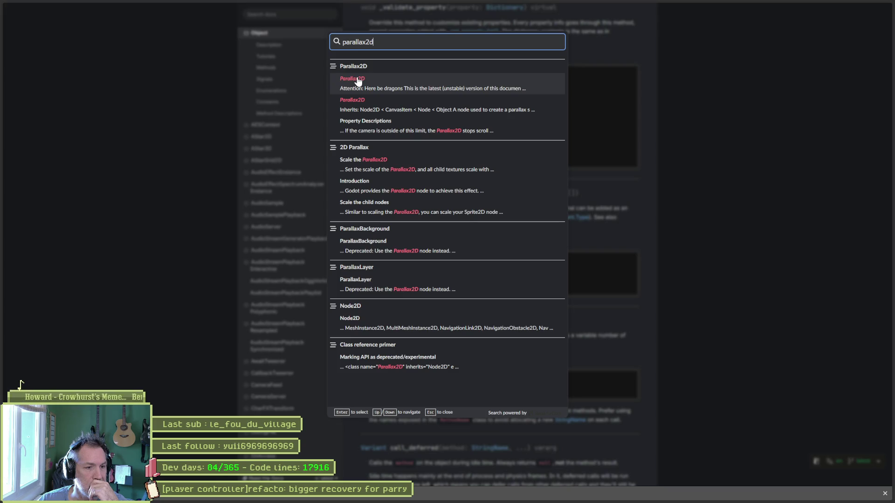
- Open the Parallax2D class reference, dismiss the find bar, and return to the page top
left_click(357, 78)
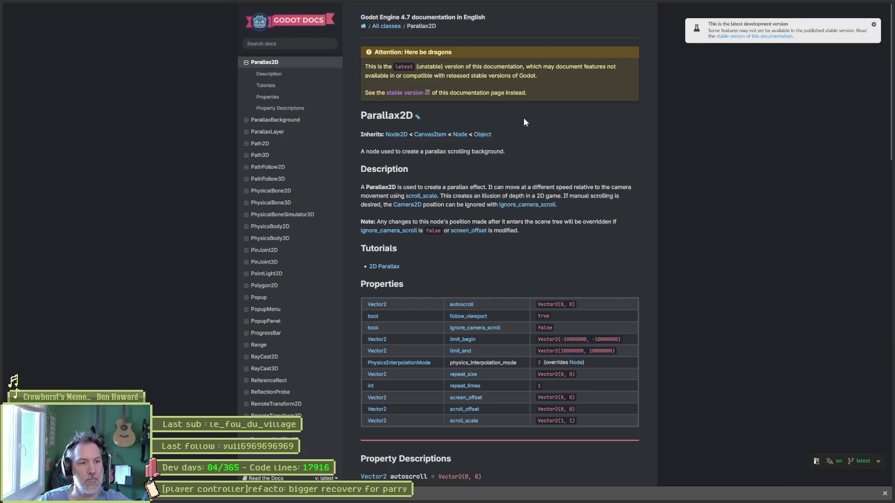
scroll(524, 122, "down", 15)
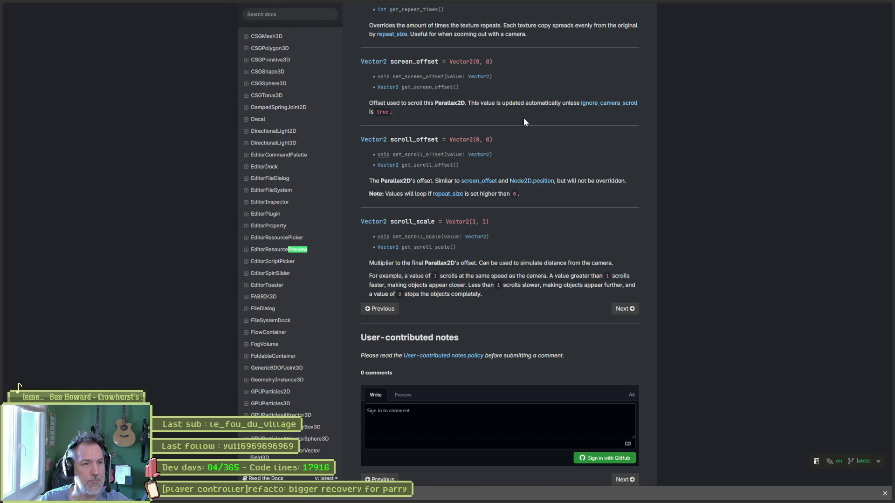
key("Escape")
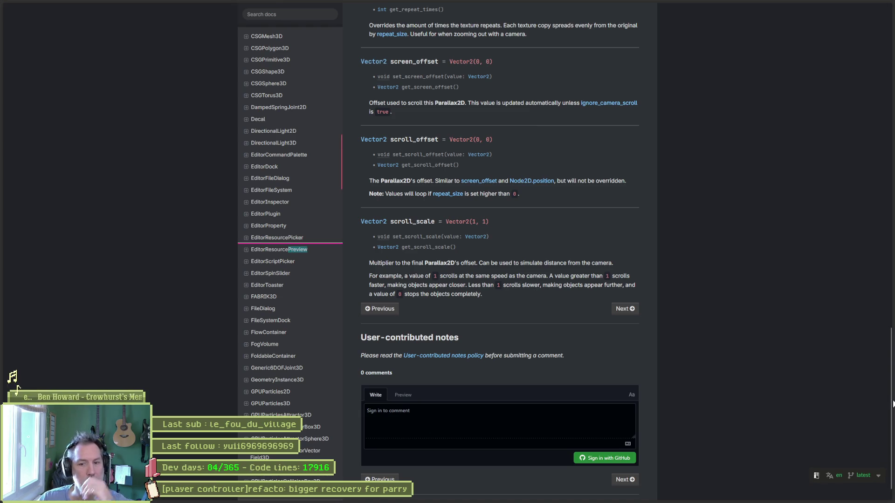
left_click_drag(891, 403, 891, 74)
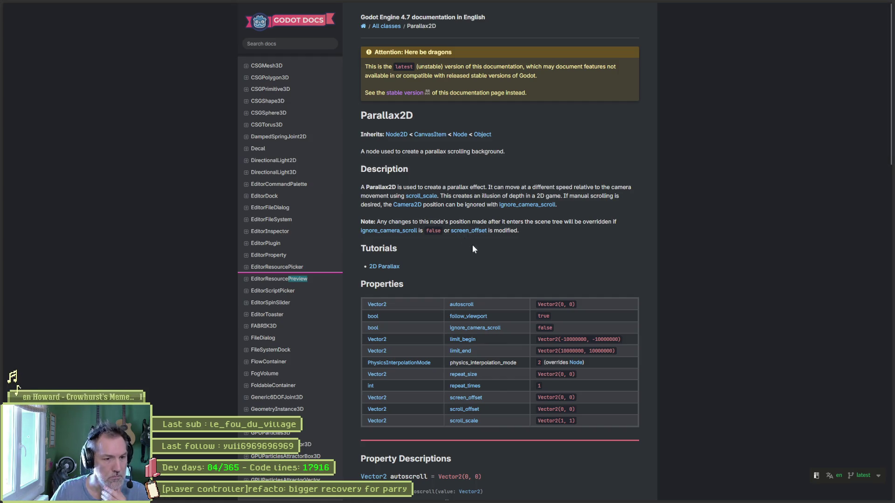
- Open the 2D Parallax tutorial and scroll down to its Scroll scale section
left_click(386, 266)
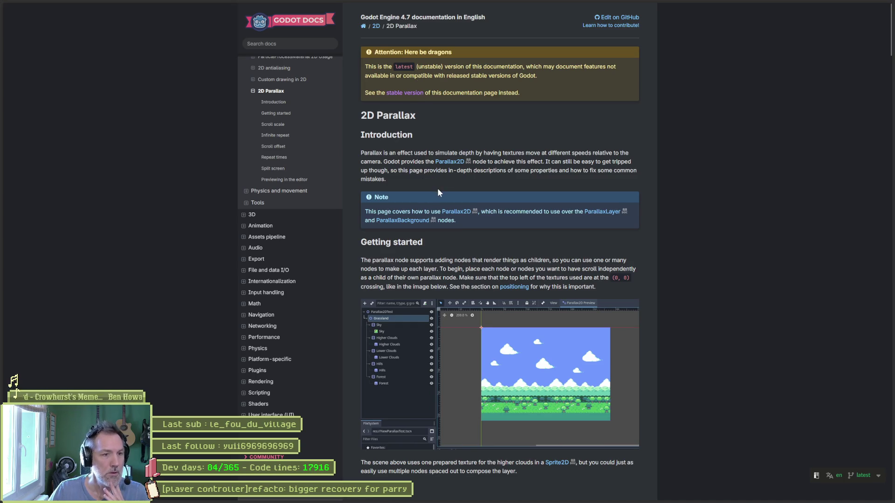
scroll(436, 190, "down", 1)
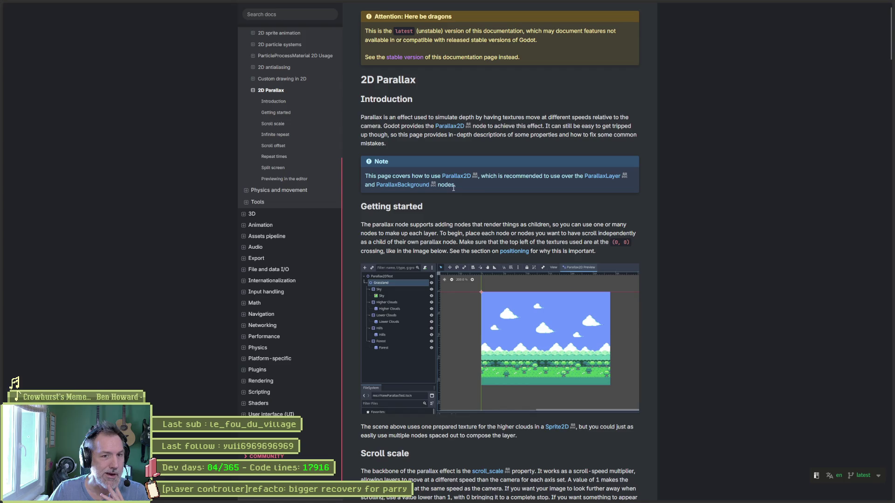
scroll(480, 192, "down", 1)
scroll(466, 191, "down", 1)
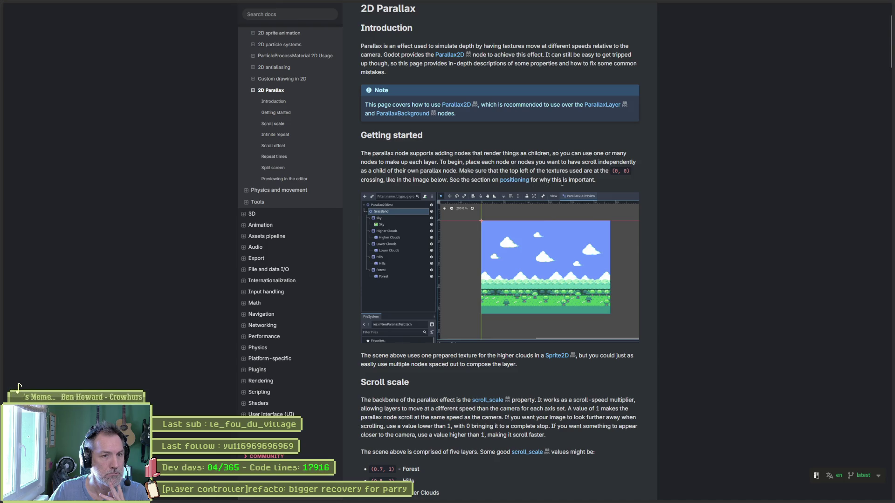
scroll(555, 186, "down", 4)
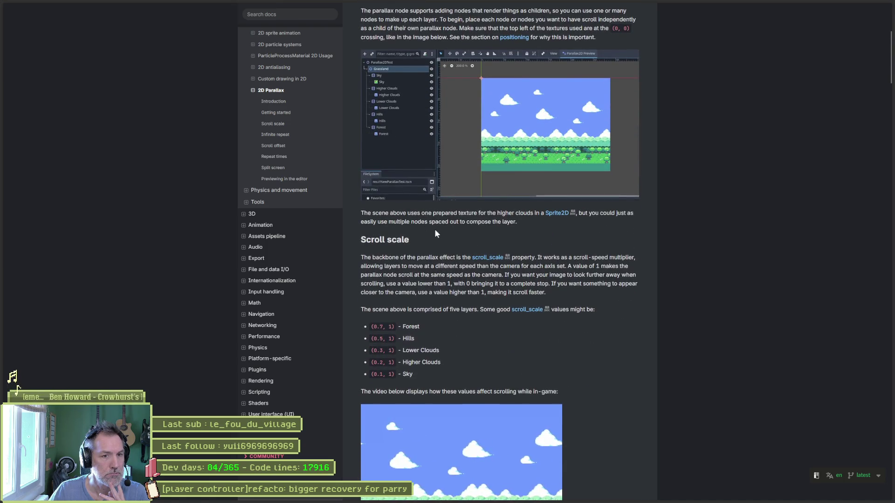
scroll(435, 229, "down", 1)
scroll(438, 231, "down", 1)
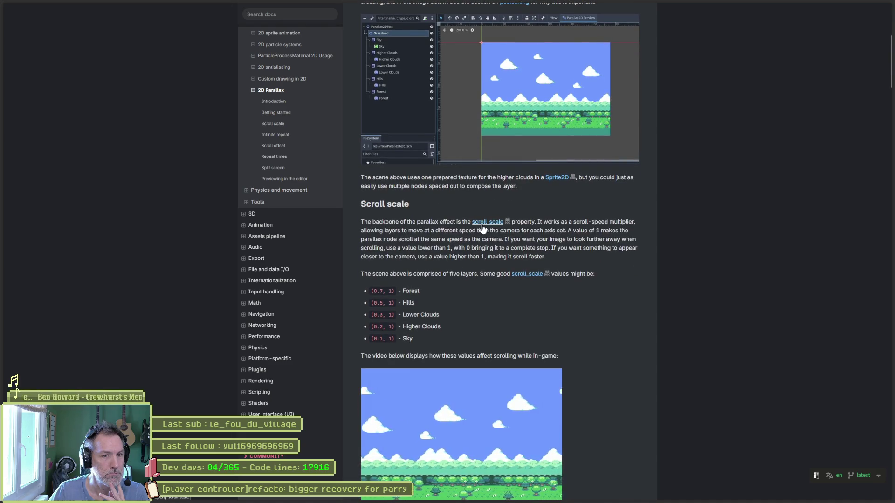
scroll(482, 229, "down", 6)
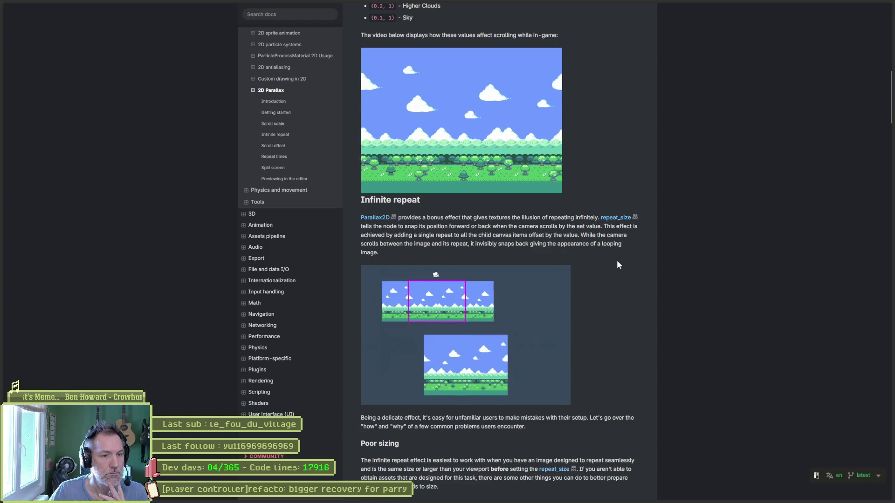
scroll(619, 264, "down", 3)
scroll(619, 266, "down", 1)
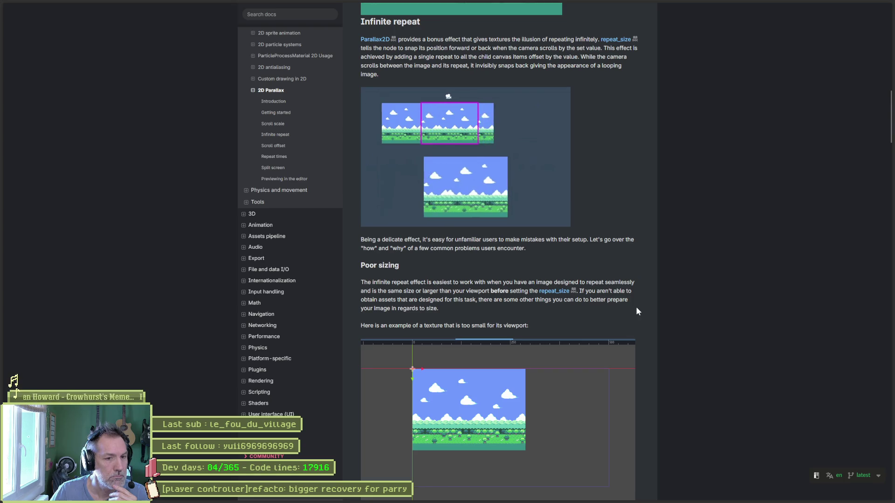
scroll(636, 308, "down", 5)
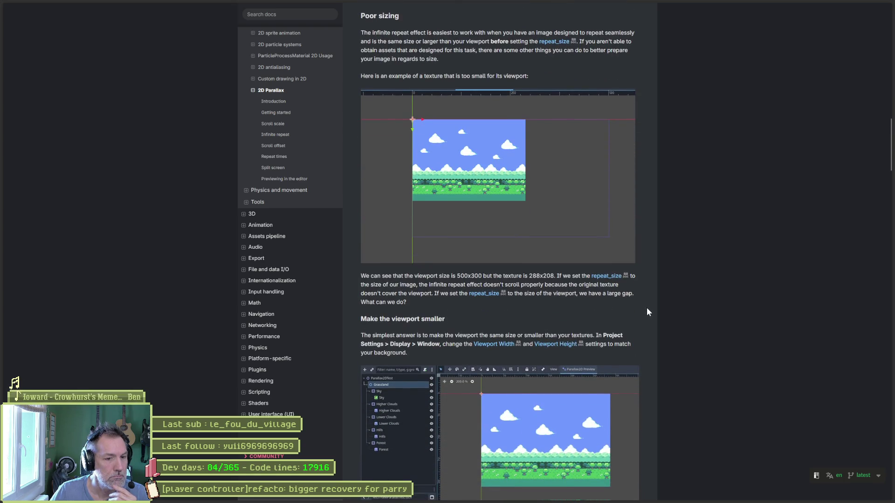
scroll(647, 310, "down", 3)
scroll(651, 312, "down", 3)
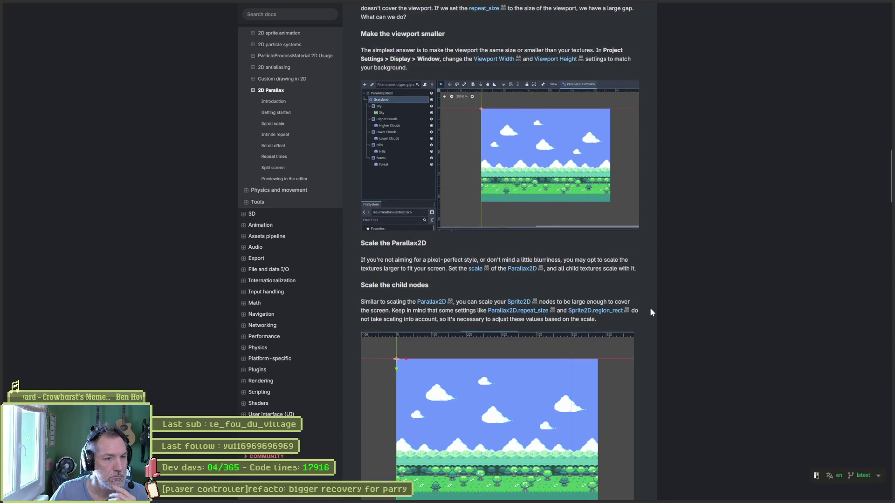
scroll(651, 312, "down", 4)
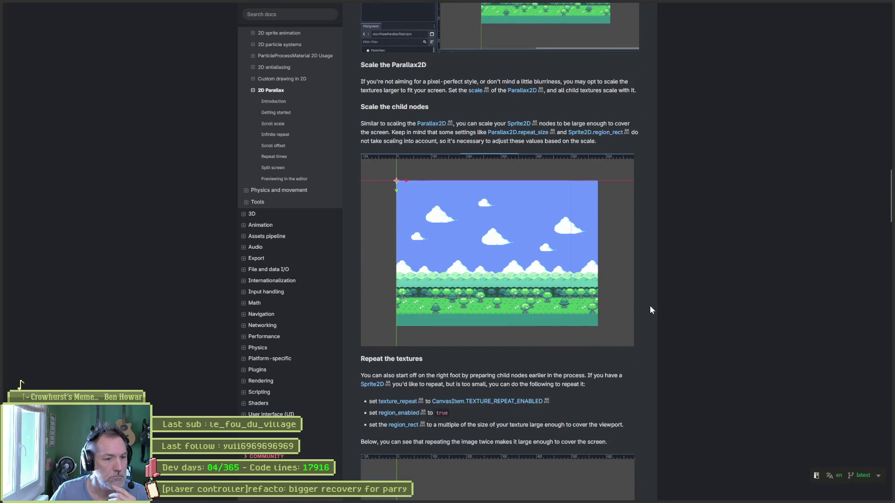
scroll(651, 311, "down", 3)
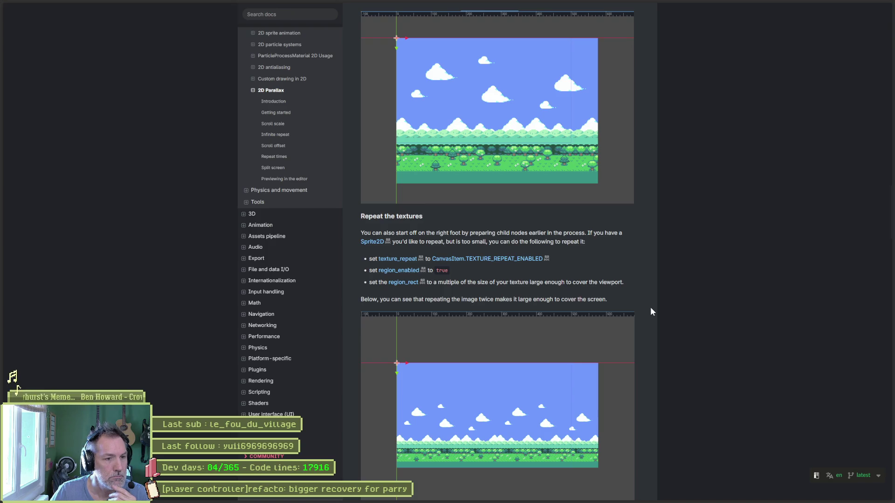
scroll(668, 337, "down", 5)
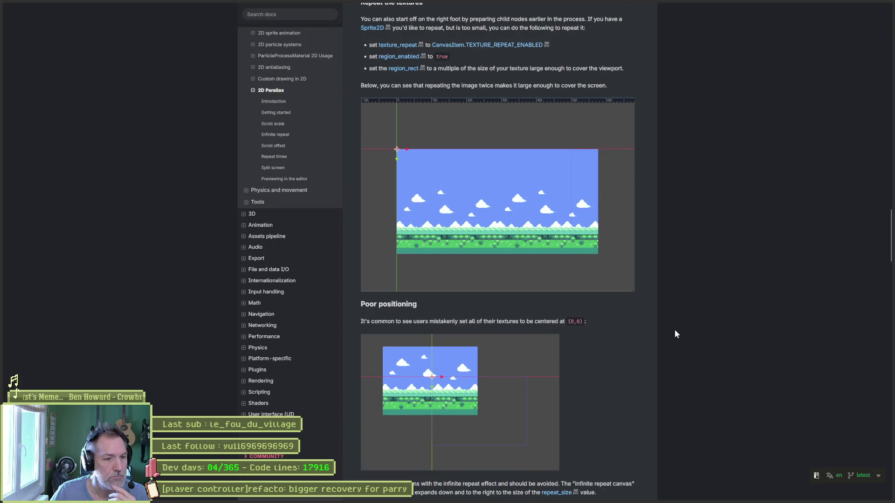
scroll(673, 331, "down", 4)
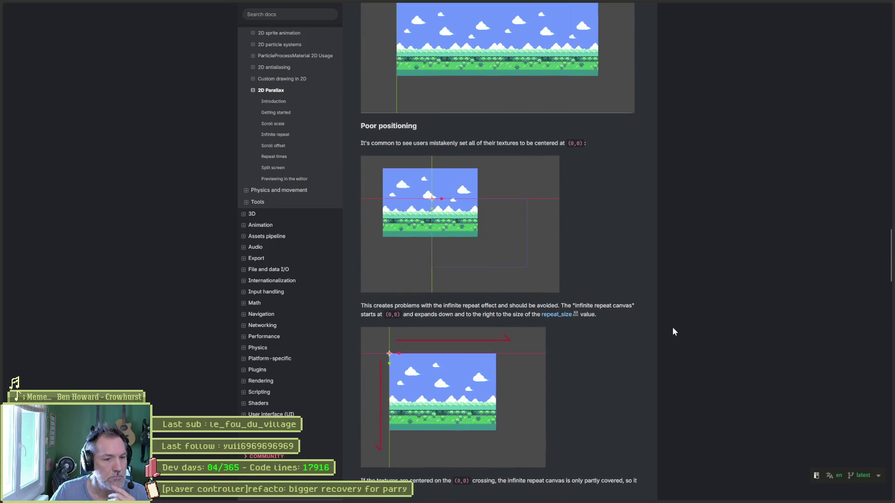
scroll(673, 331, "down", 5)
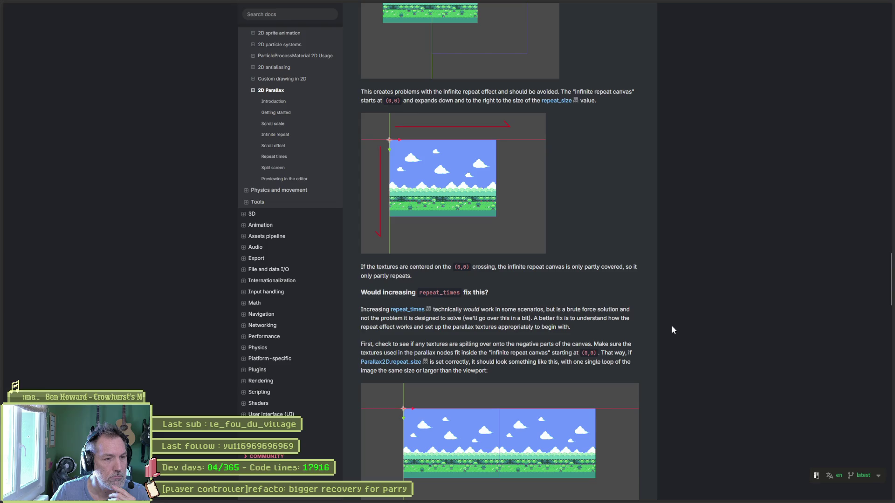
scroll(670, 331, "down", 6)
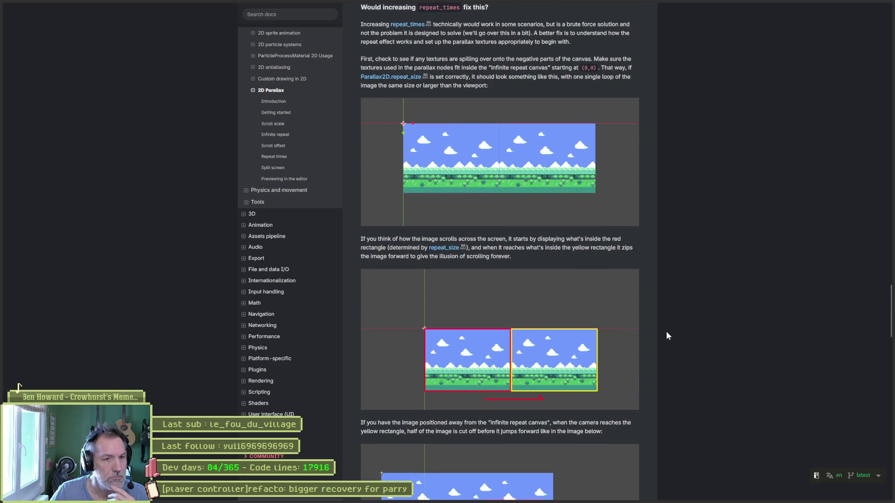
scroll(667, 335, "down", 4)
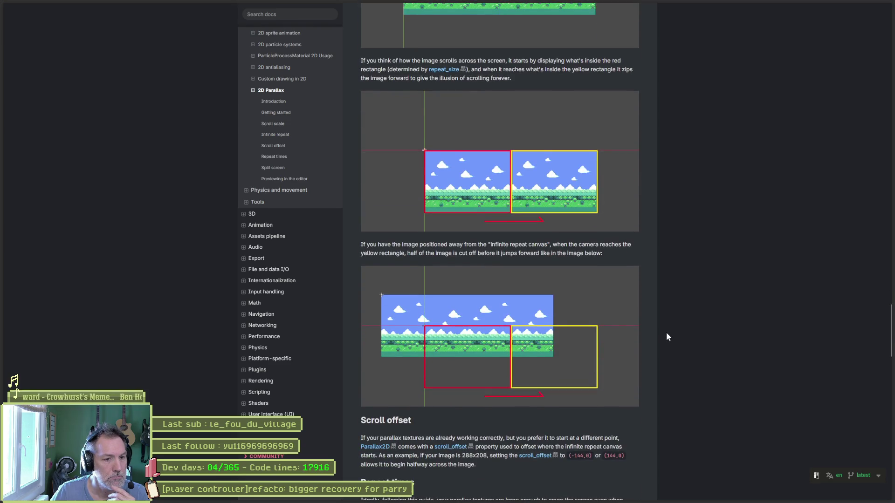
scroll(666, 333, "down", 4)
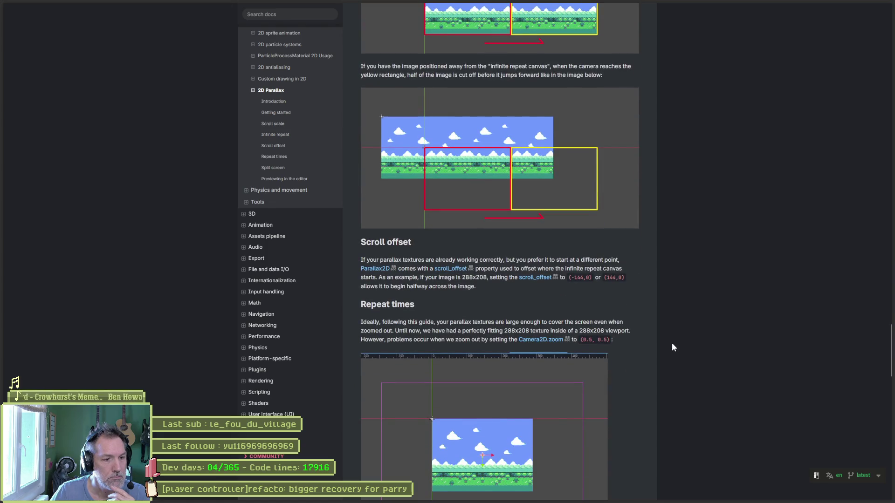
scroll(671, 342, "down", 9)
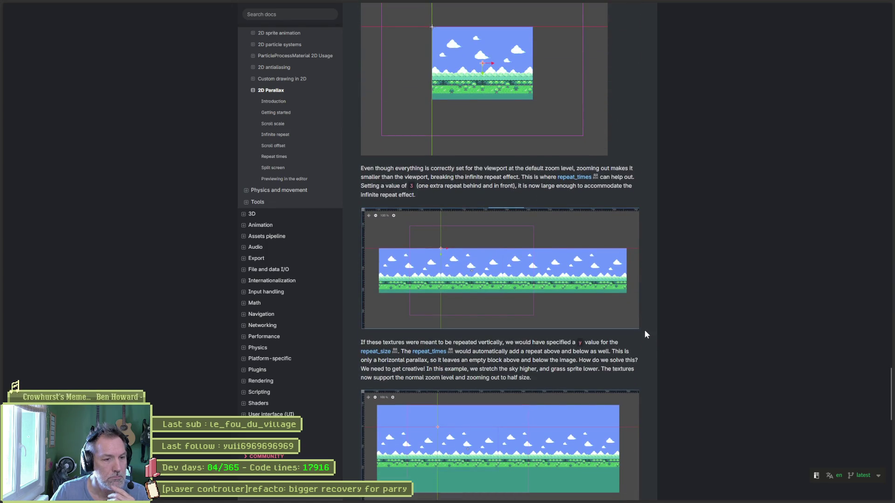
scroll(656, 345, "down", 8)
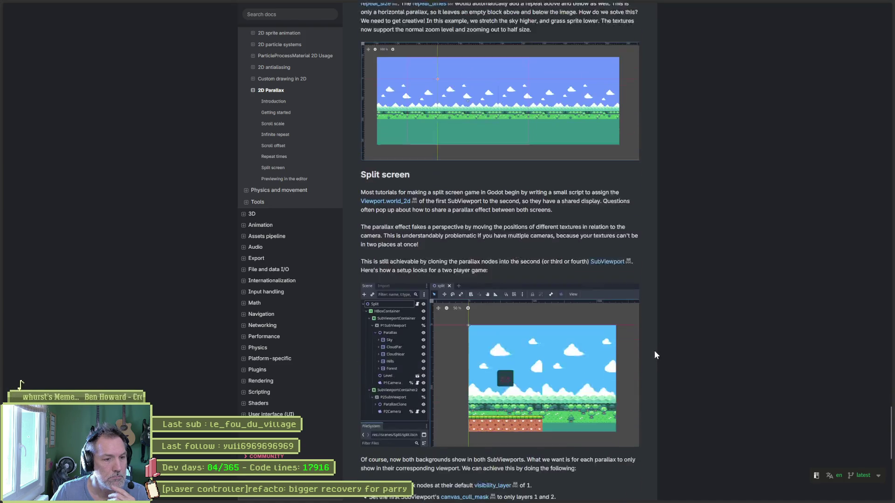
- Open the Note's Parallax2D Preview addon link in a new tab and switch to it
scroll(656, 355, "down", 1)
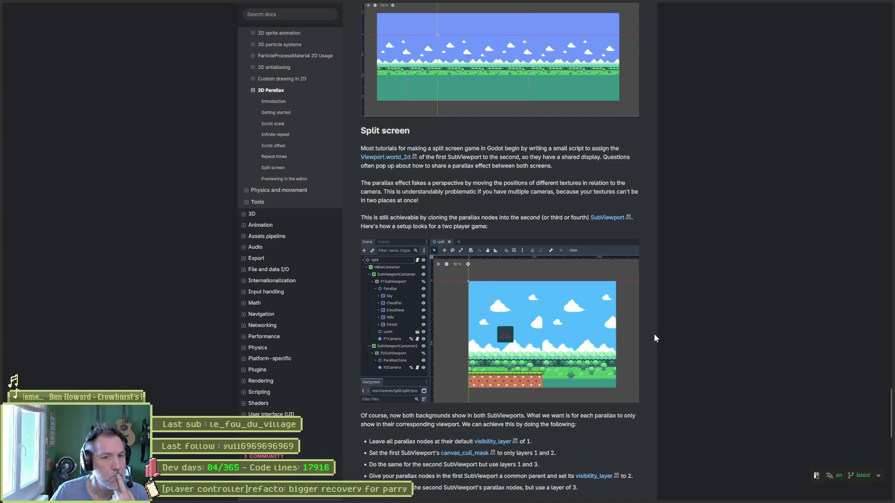
scroll(653, 310, "down", 1)
scroll(653, 310, "down", 1)
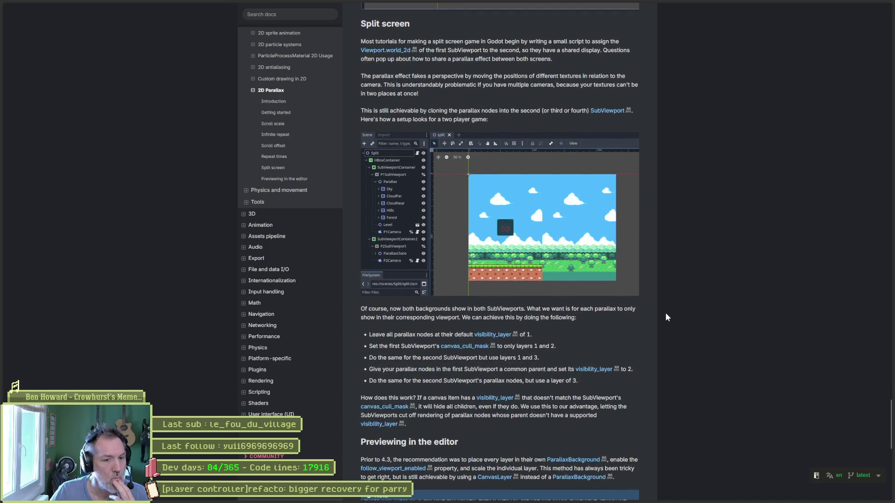
scroll(666, 317, "down", 3)
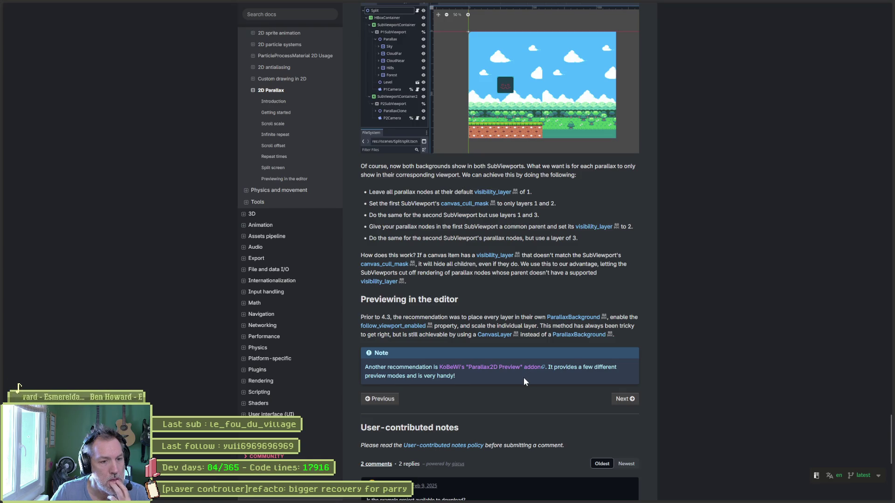
right_click(518, 367)
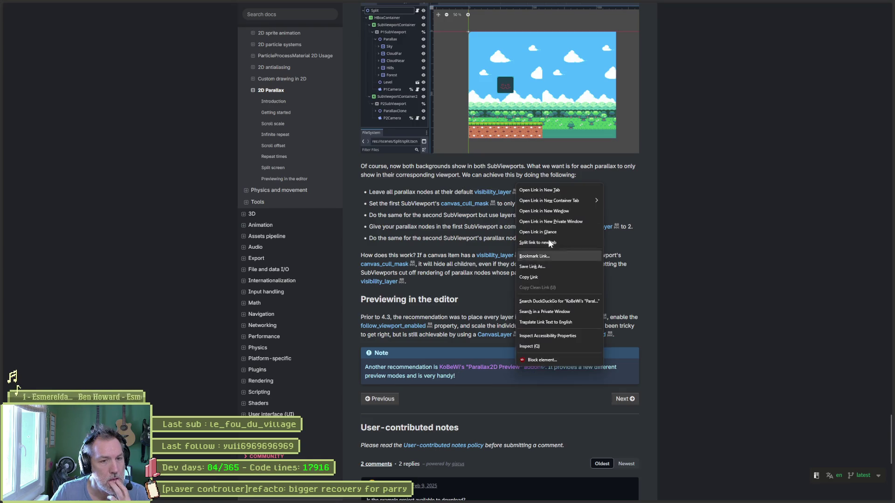
left_click(557, 191)
mouse_move(2, 257)
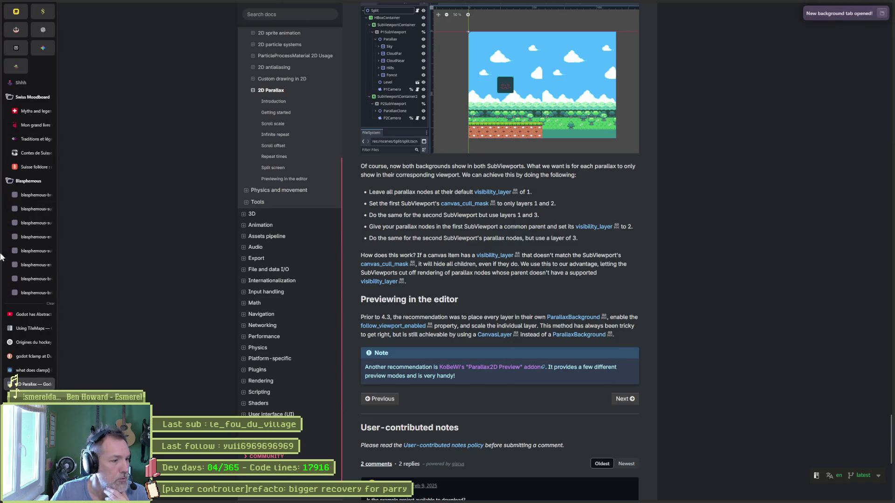
left_click(21, 397)
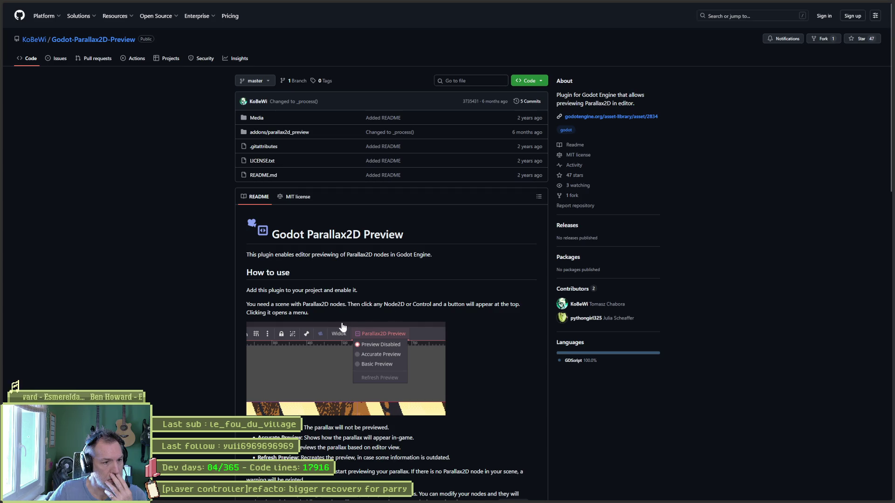
- Read through the Godot-Parallax2D-Preview README, scrolling down and back up
scroll(276, 353, "down", 2)
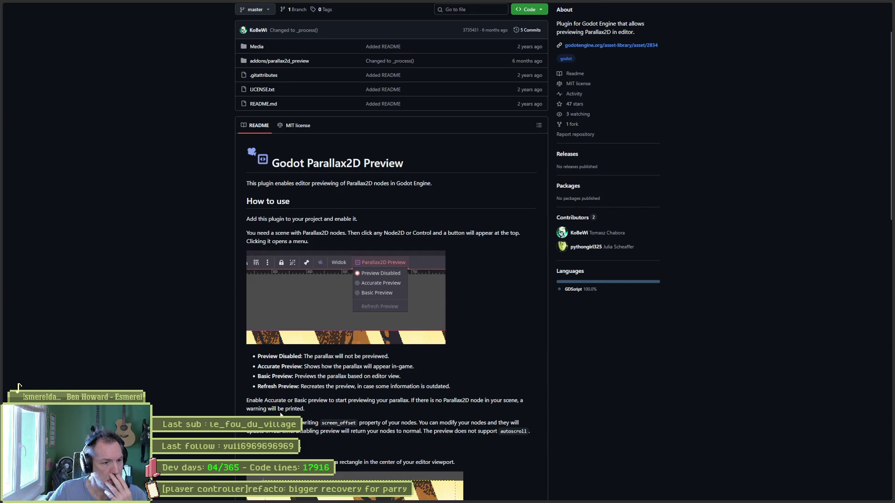
scroll(290, 410, "down", 2)
scroll(230, 382, "down", 4)
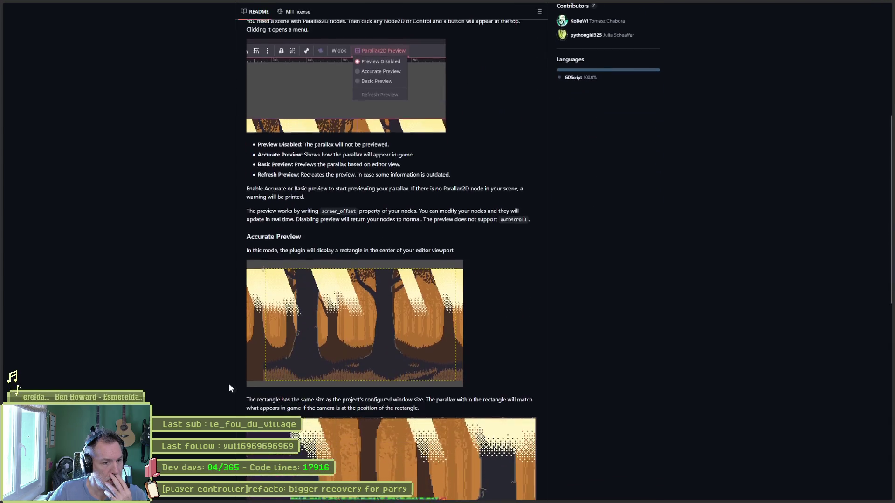
scroll(234, 379, "down", 3)
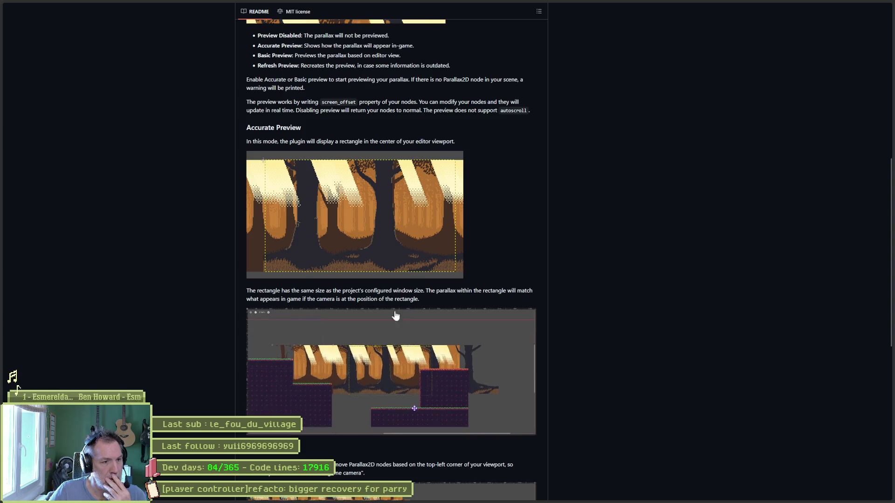
scroll(396, 314, "down", 2)
scroll(227, 314, "down", 2)
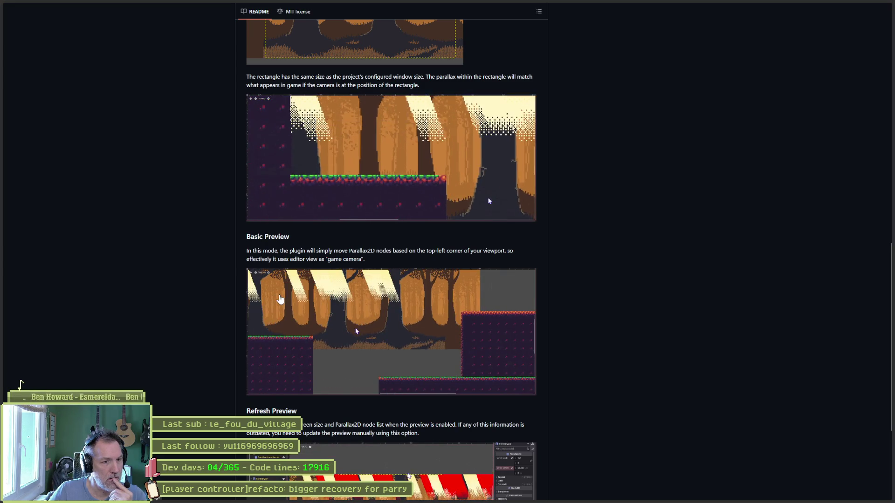
scroll(216, 299, "down", 3)
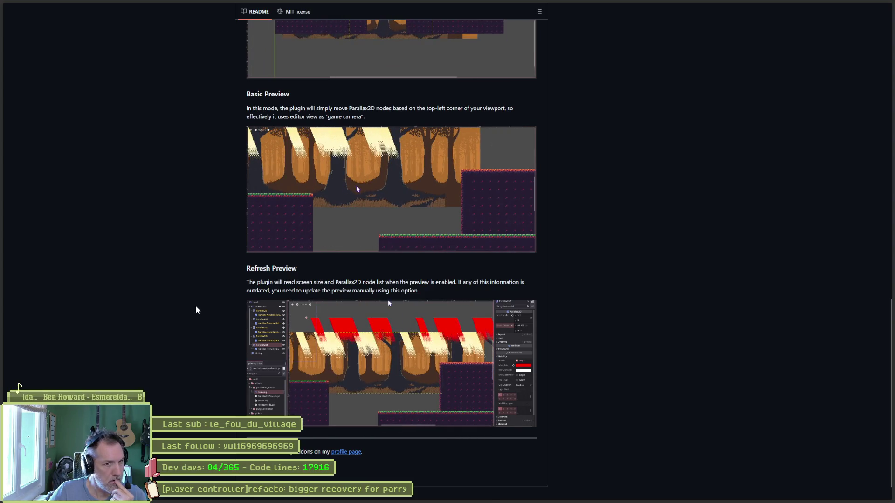
scroll(223, 298, "up", 15)
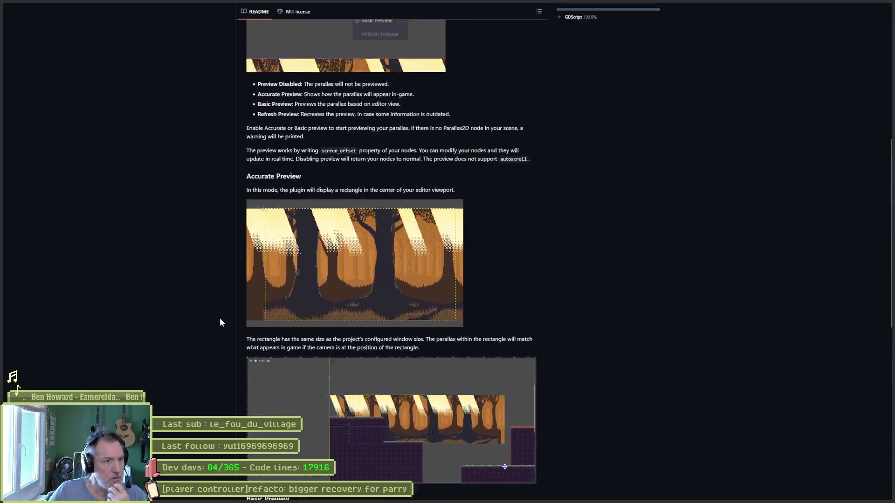
scroll(209, 297, "up", 1)
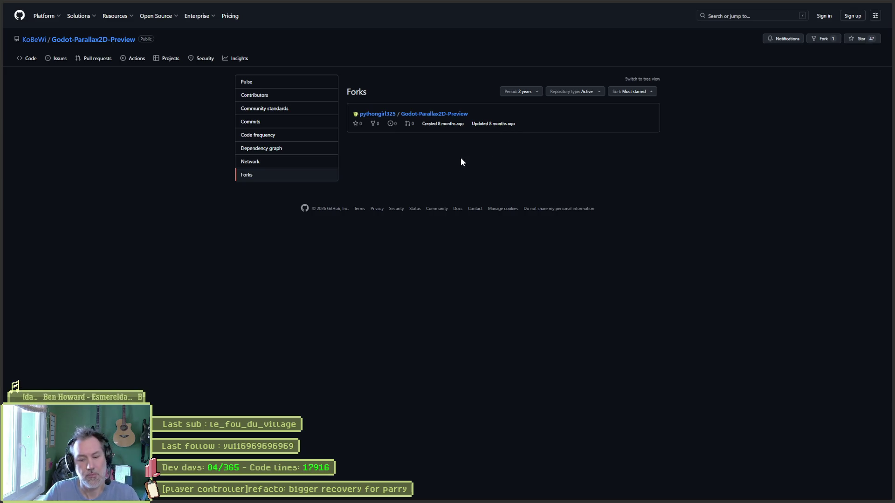
- Go back to the repository's main code page and skim the README
key("alt+Left")
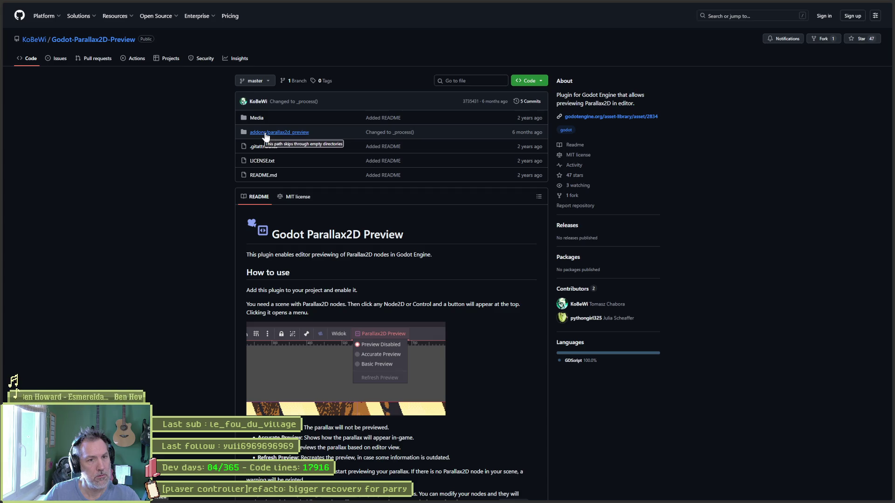
scroll(522, 182, "down", 4)
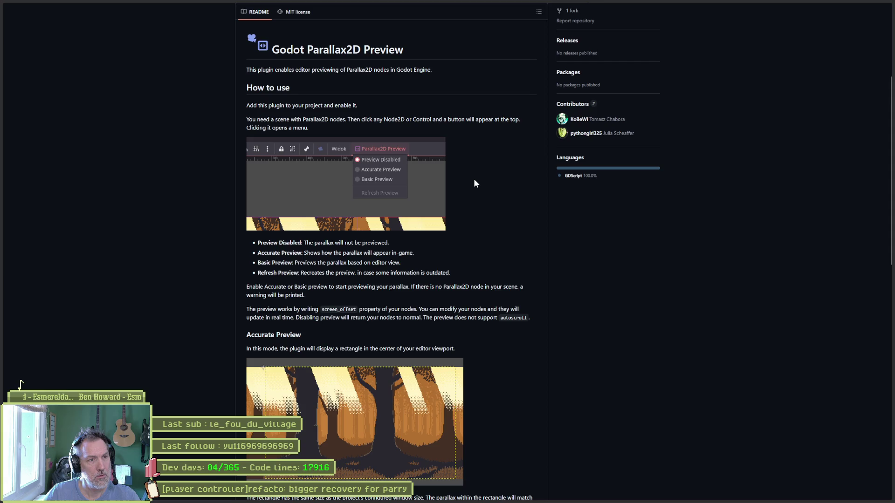
scroll(503, 279, "up", 4)
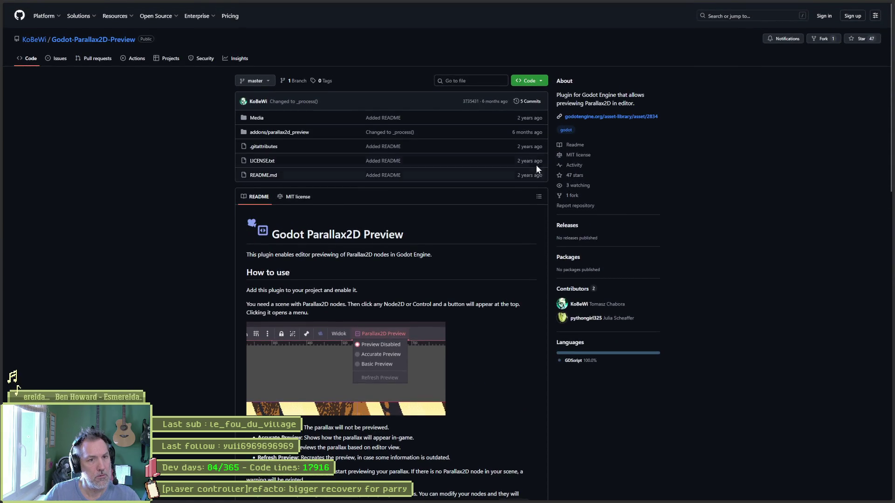
- Download Parallax2D Preview 1.0 from its Asset Library page, then return to GitHub
left_click(592, 117)
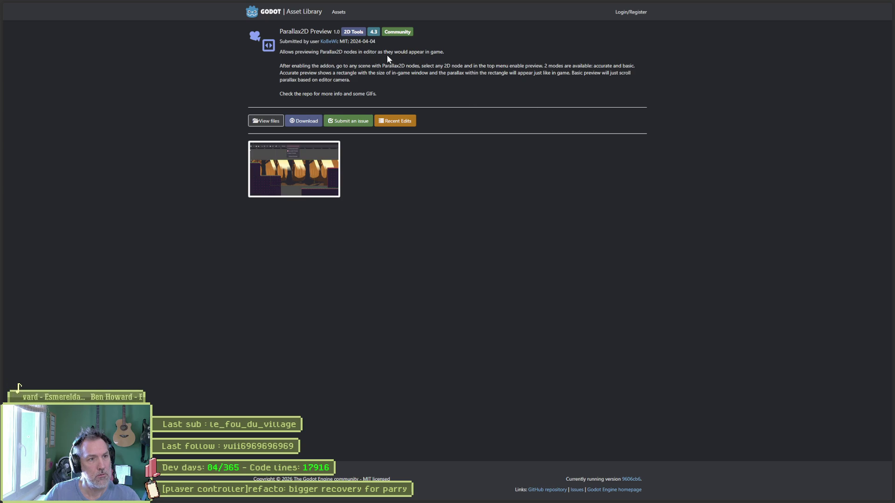
left_click_drag(376, 41, 349, 41)
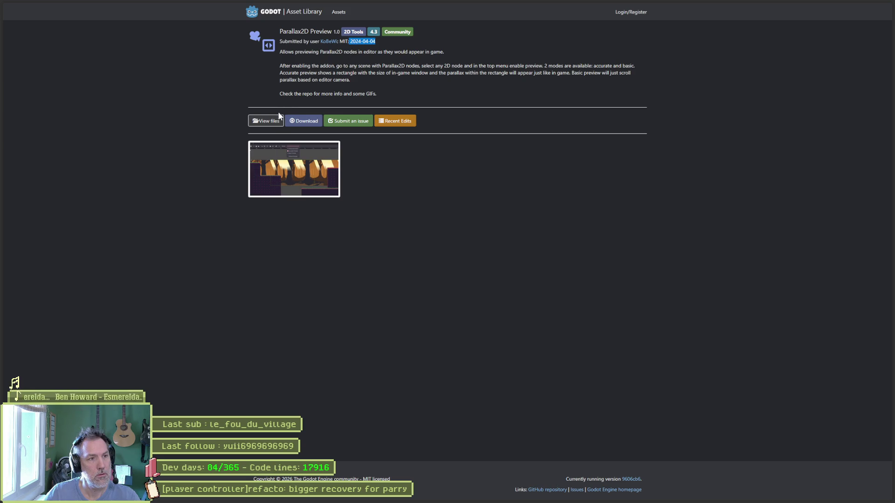
left_click(311, 123)
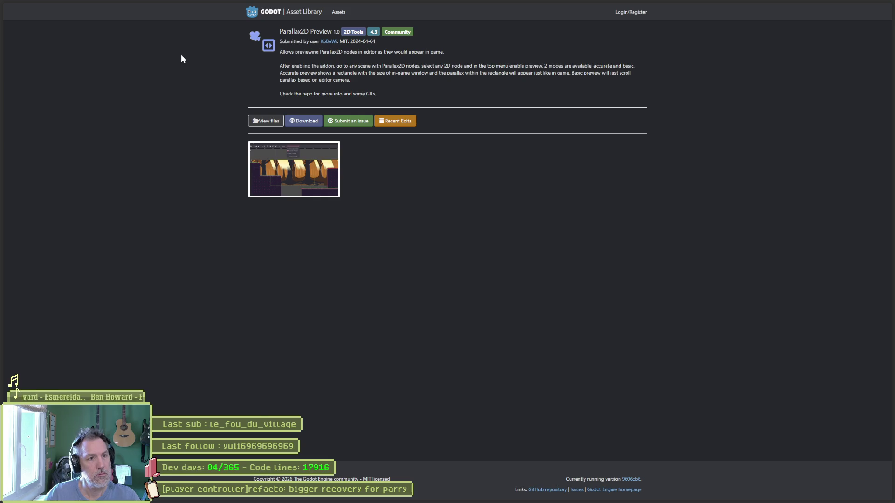
key("alt+Left")
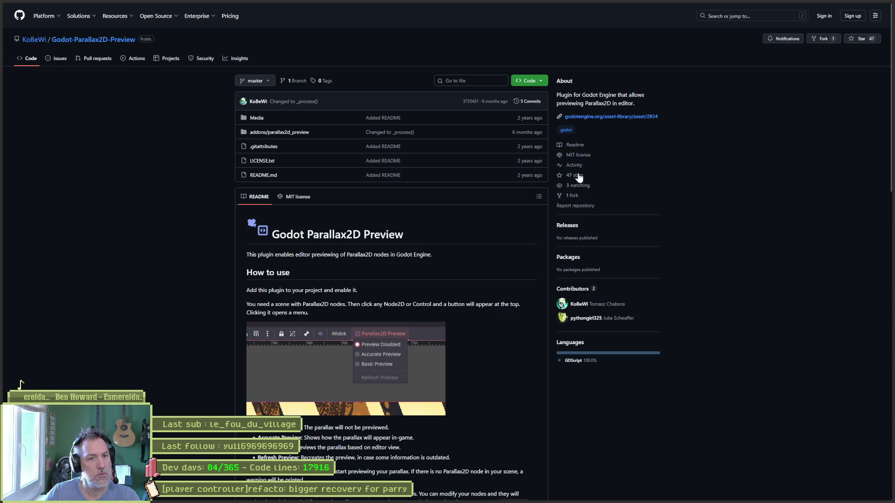
- Show the repository's Code clone options, then minimize the browser to reveal Godot
left_click(540, 81)
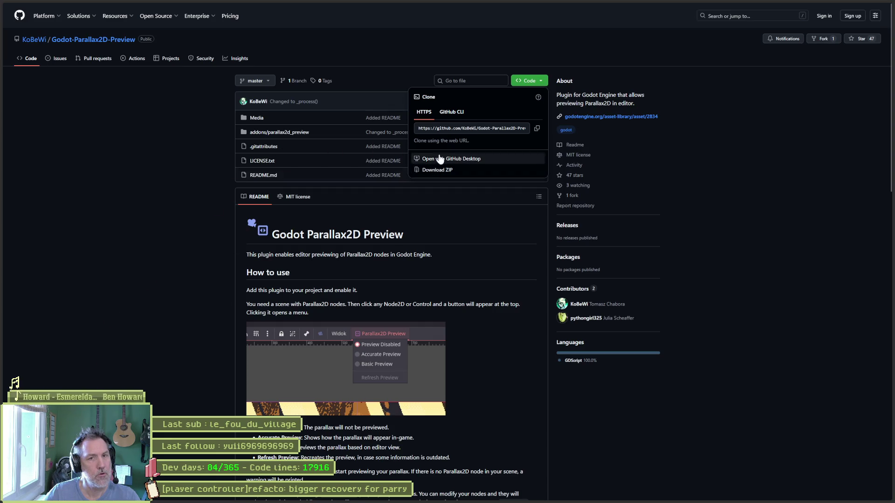
mouse_move(14, 385)
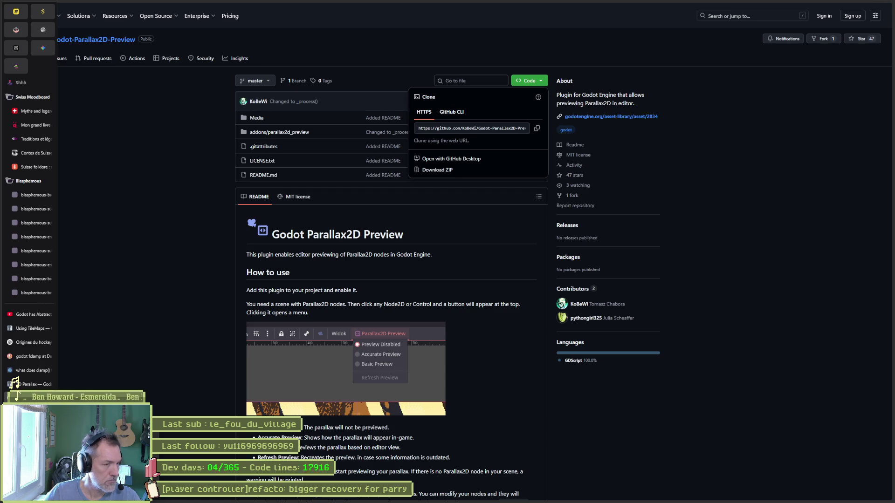
left_click(857, 7)
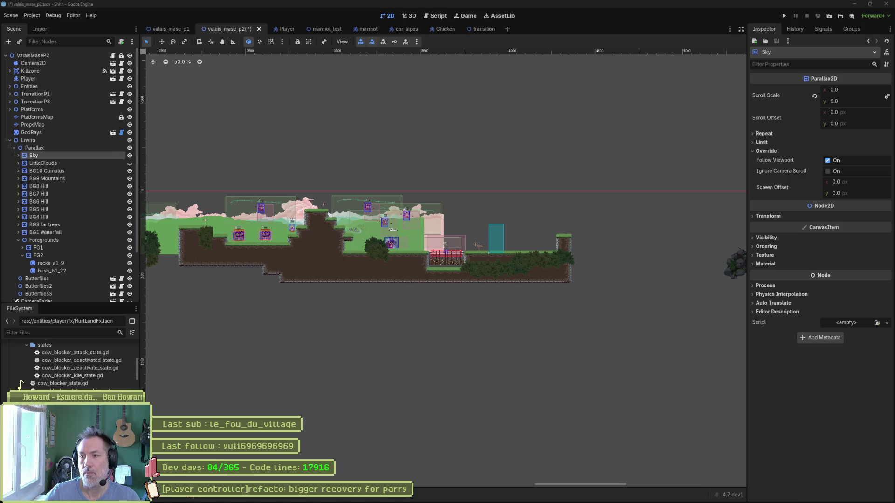
- In File Explorer, browse Godot-Parallax2D-Preview-master.zip on the Desktop down to its addons folder
key("super+e")
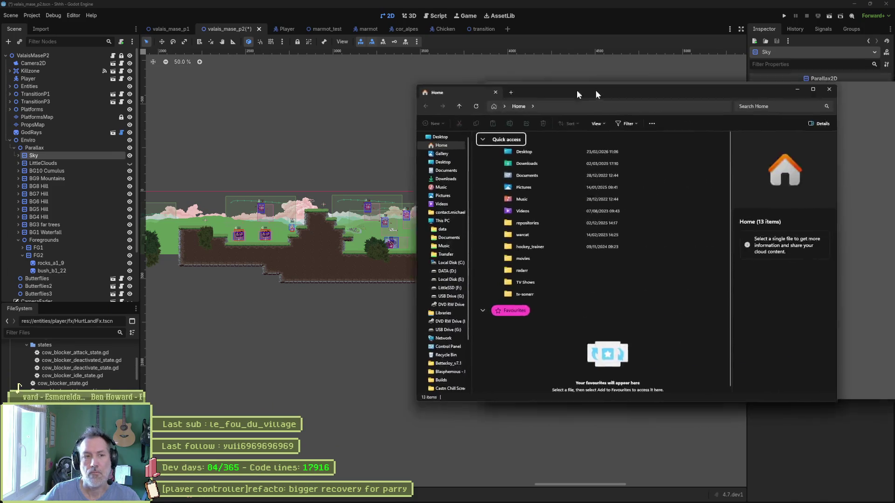
left_click_drag(579, 94, 415, 95)
left_click(261, 160)
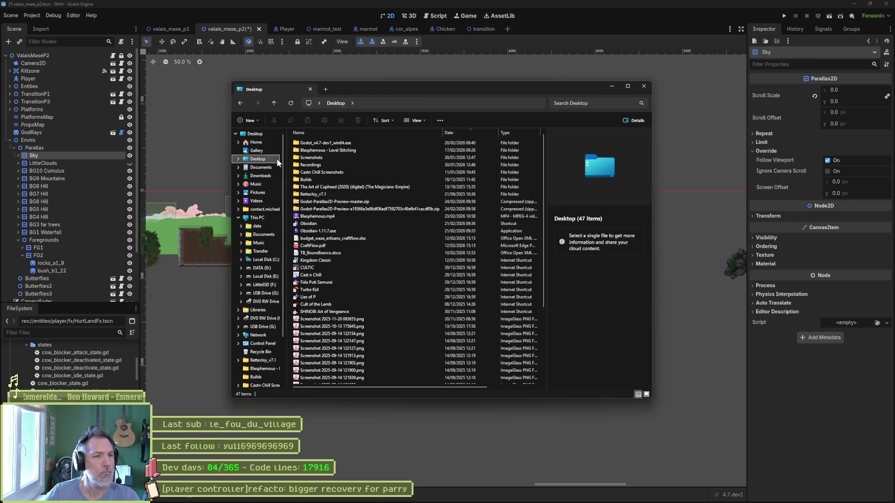
double_click(347, 204)
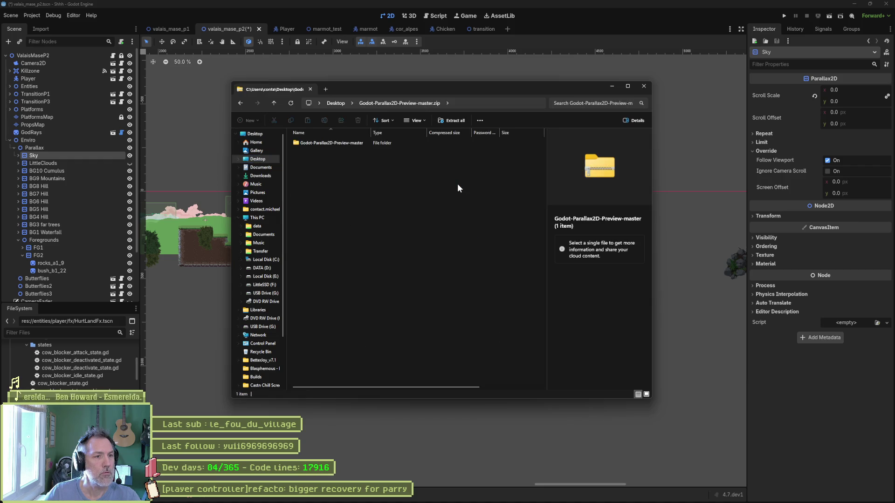
double_click(343, 144)
double_click(342, 144)
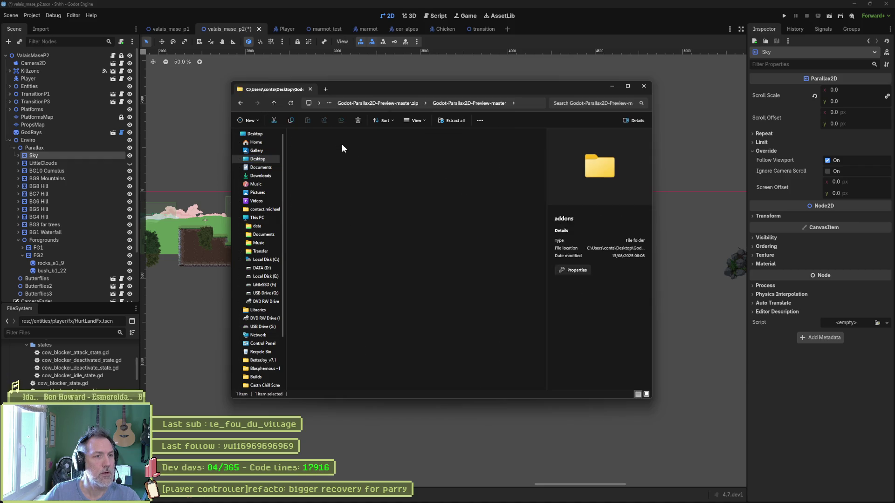
left_click(273, 104)
left_click(273, 104)
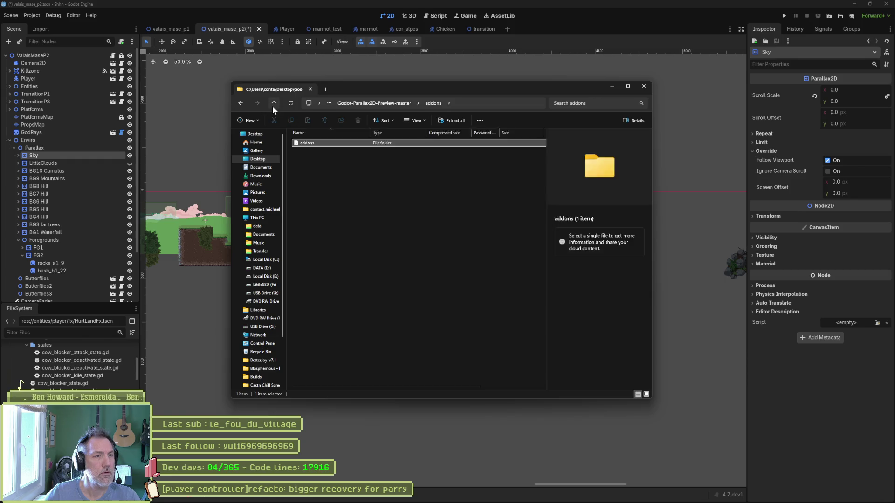
left_click(273, 103)
- Open the other Parallax2D zip and select its addons/parallax2d_preview folder
left_click(313, 208)
left_click(313, 209)
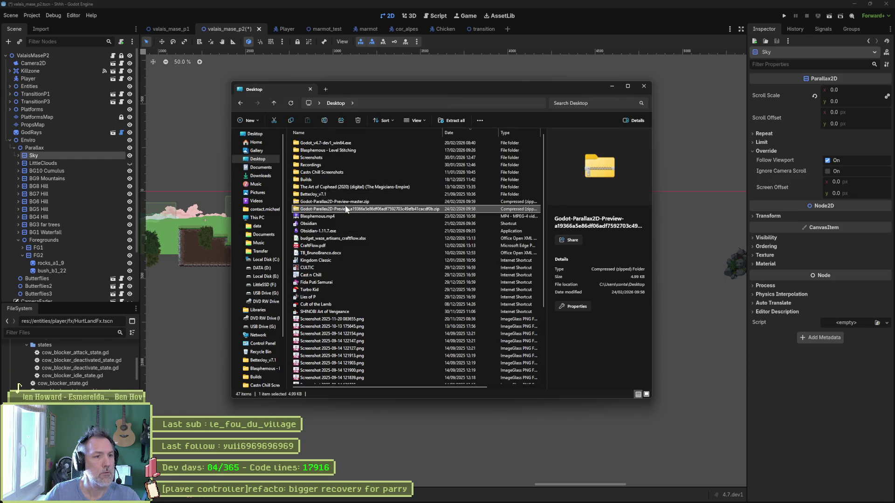
double_click(313, 208)
key("Escape")
double_click(313, 209)
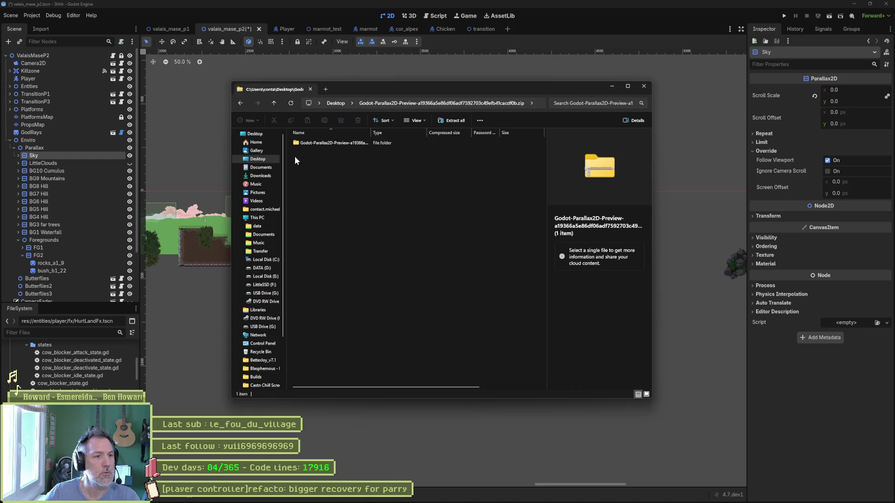
double_click(303, 144)
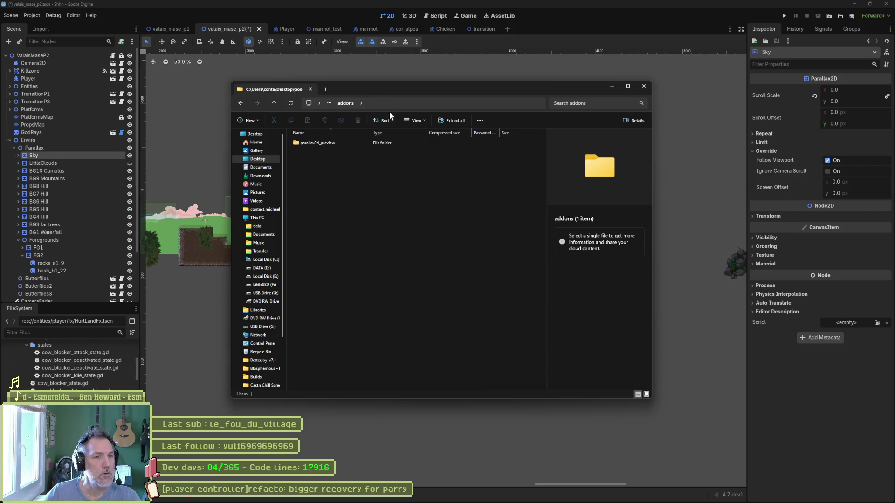
left_click(317, 144)
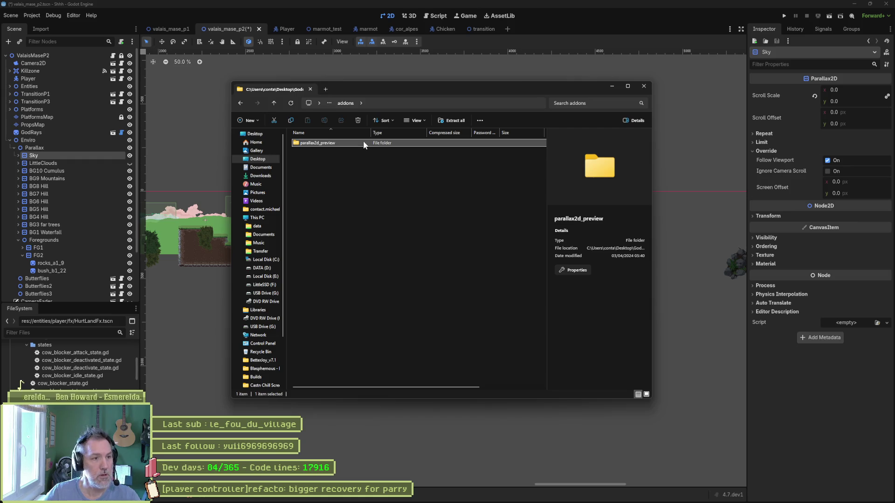
- Bring the Godot editor back and save the valais_mase_p2 scene
left_click_drag(393, 89, 460, 85)
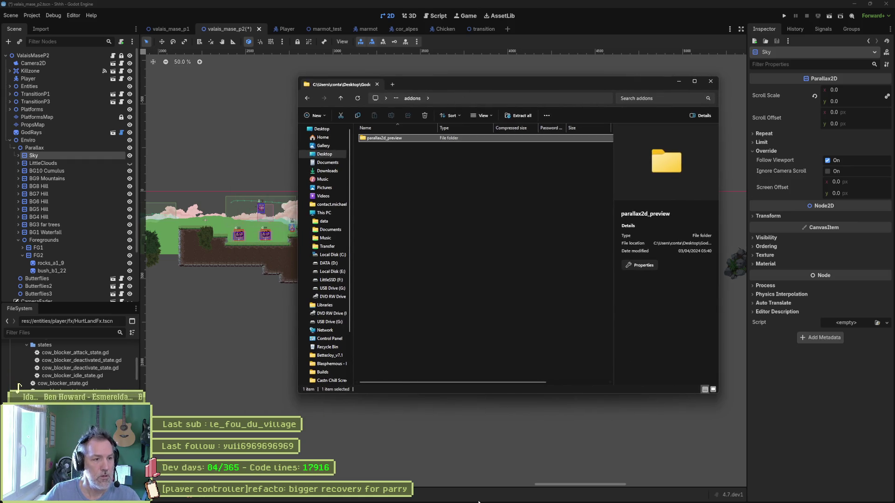
mouse_move(519, 501)
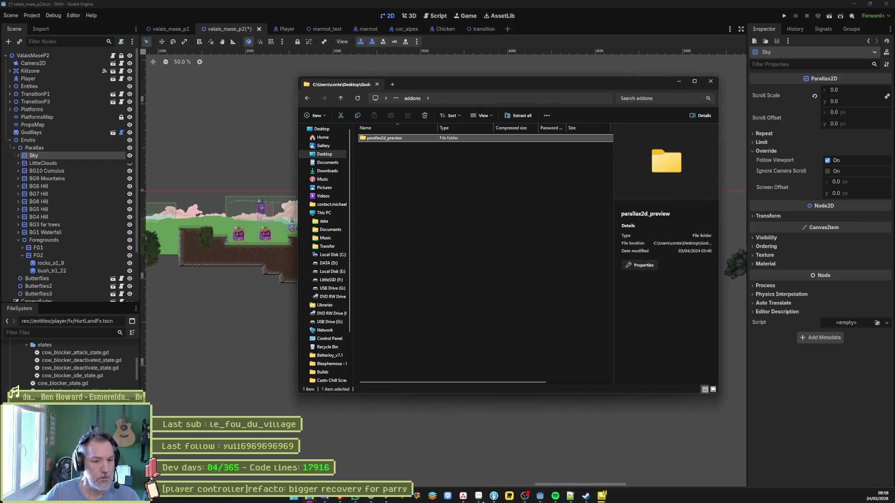
left_click(539, 499)
key("ctrl+s")
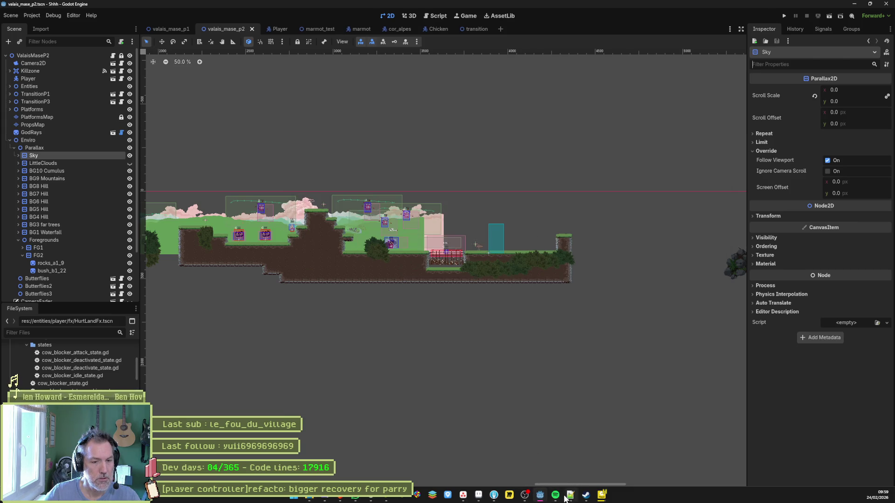
- In Fork, inspect the marmot.png diff and stage all 10 local changes
left_click(494, 498)
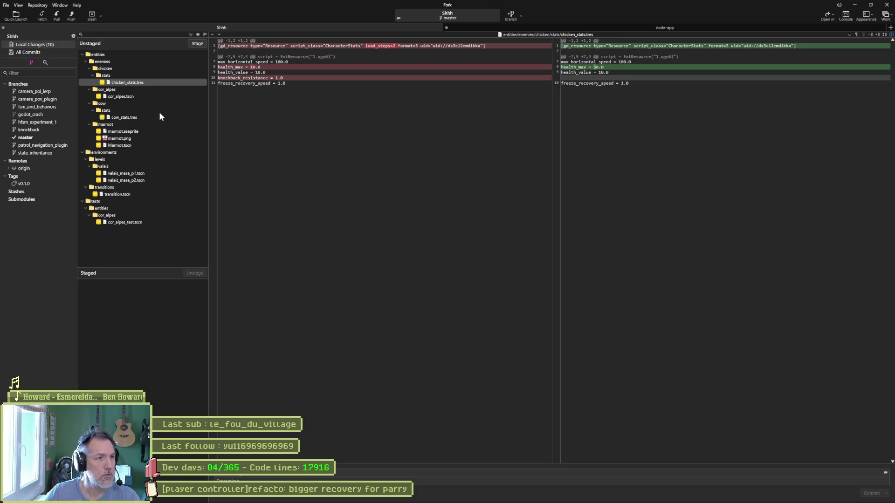
left_click(131, 139)
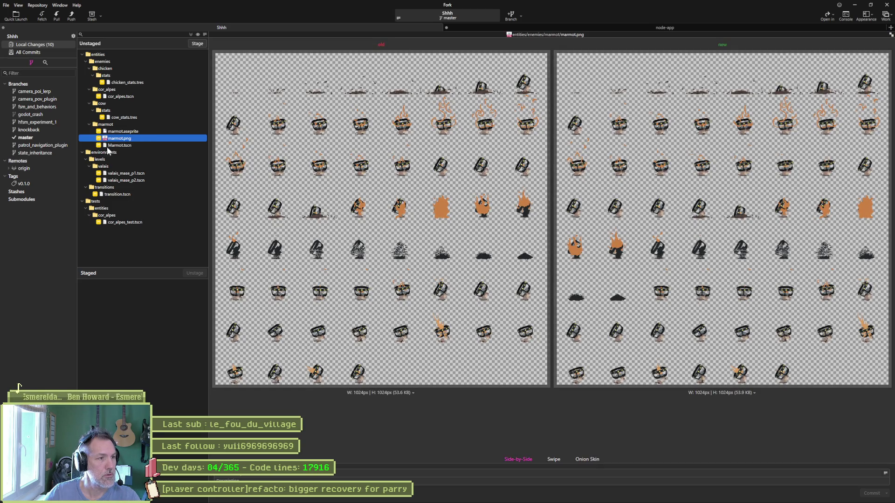
left_click(196, 43)
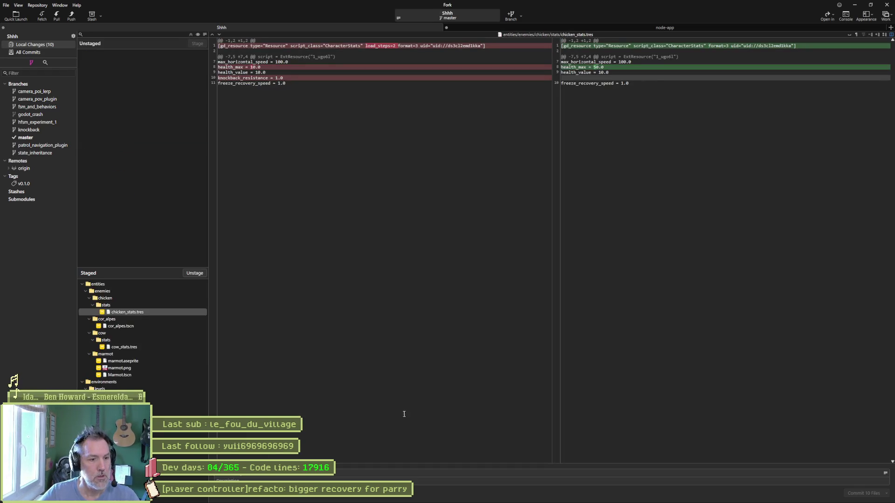
left_click(464, 496)
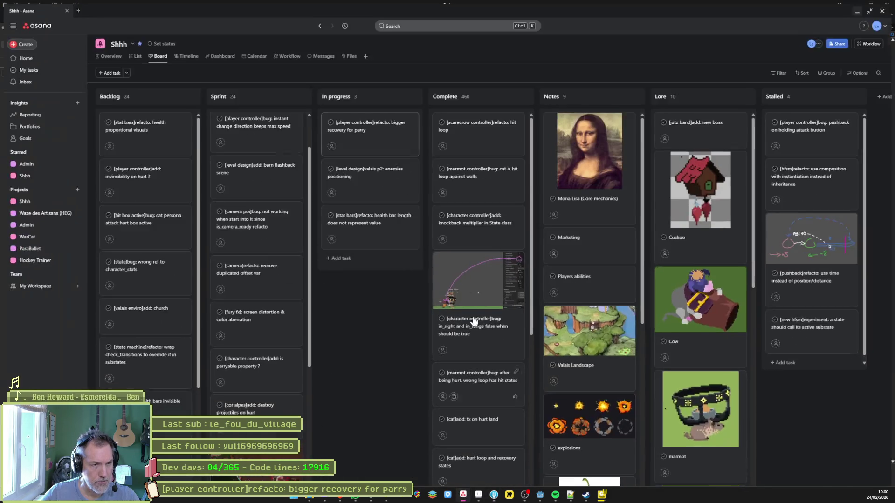
- Open the '[level design]valais p2: enemies positioning' task, select its title, then return to Fork
left_click(377, 128)
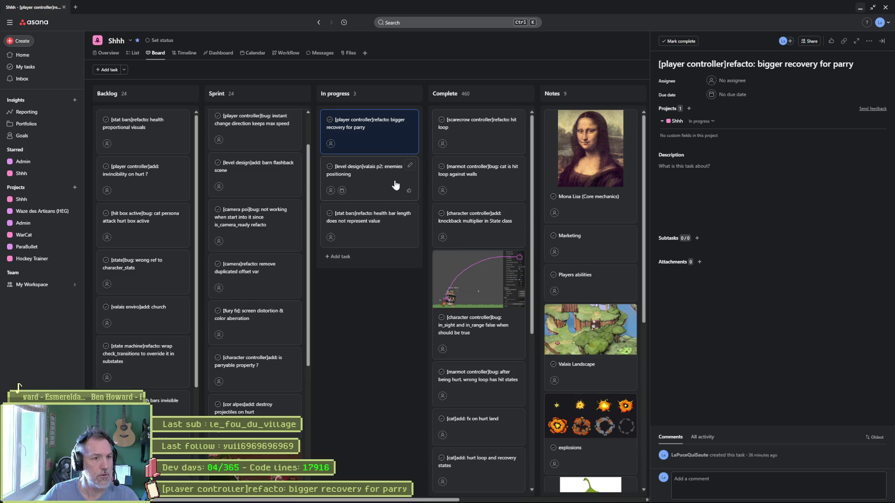
left_click(379, 180)
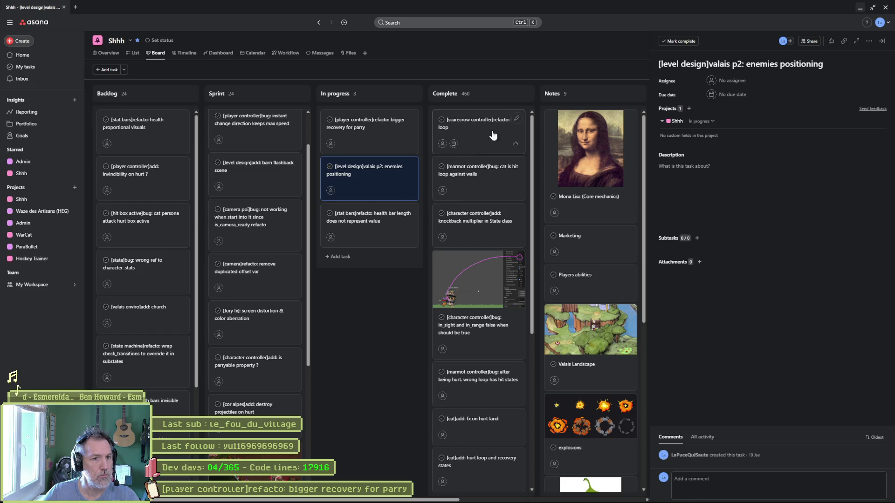
left_click(724, 63)
key("ctrl+a")
mouse_move(559, 501)
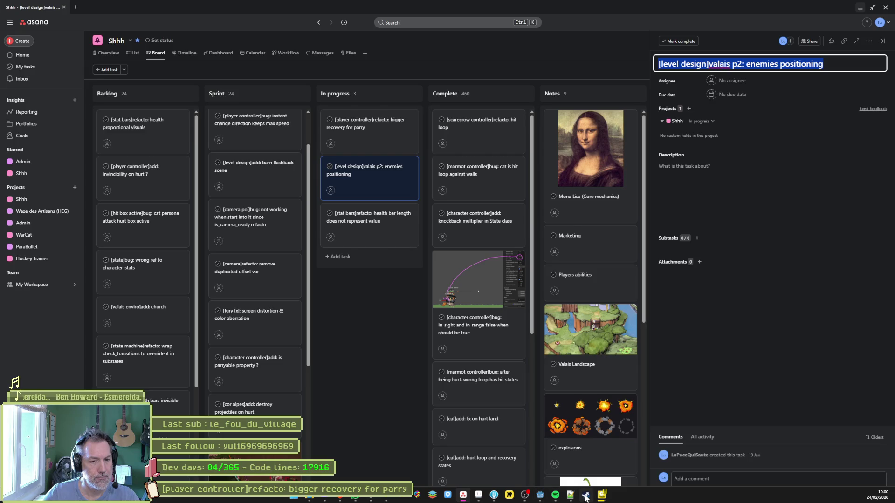
left_click(493, 495)
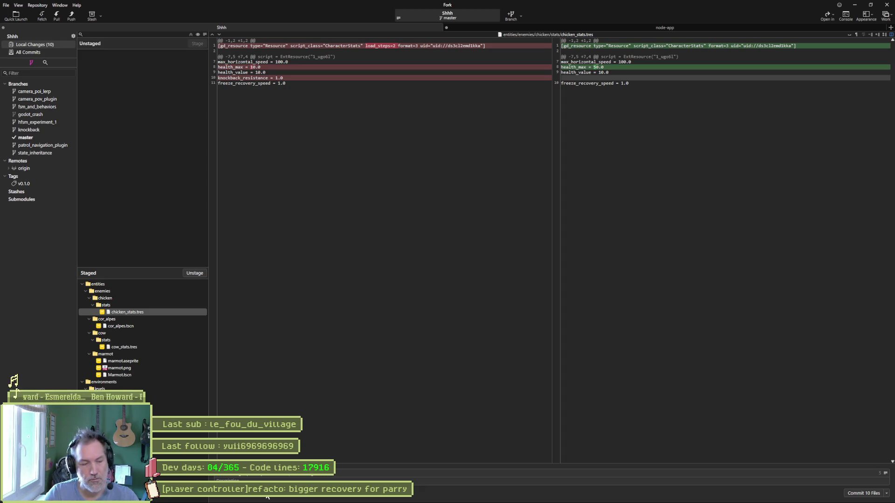
- Complete the commit summary for the 10 staged files by typing the final 'ning'
type("ning")
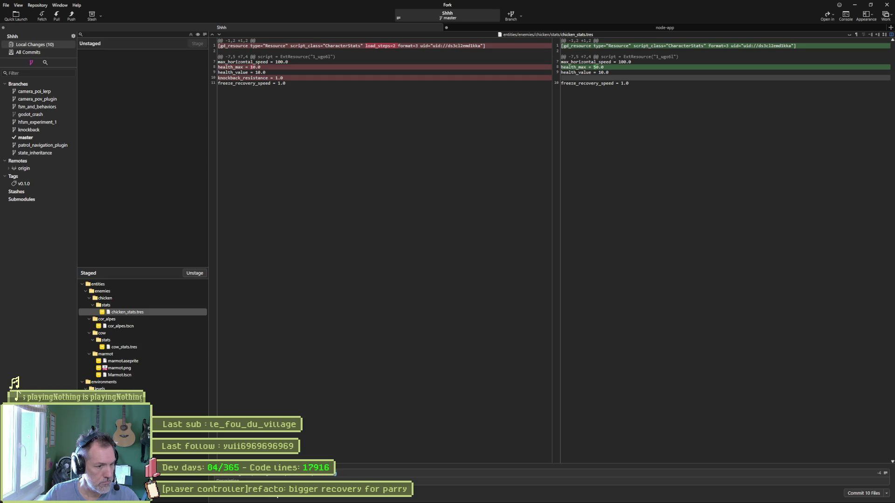
- Commit the 10 staged files in Fork and push master to origin
left_click(864, 494)
left_click(71, 15)
left_click(491, 276)
- Change the Asana task title's prefix to 'improve:' so it reads '[level design]improve: valais p2 enemies positioning'
left_click(859, 6)
left_click(708, 69)
type("improving: valais p2 enemies positioning")
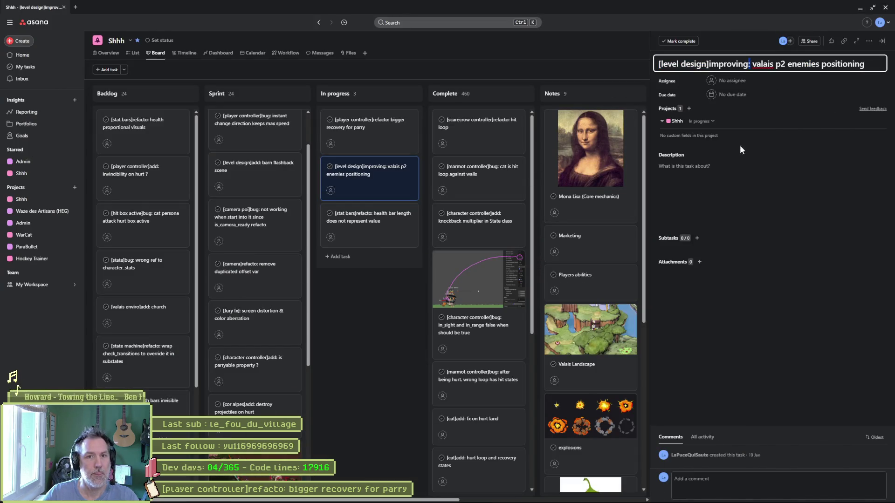
key("BackSpace")
key("BackSpace")
key("BackSpace")
type("e")
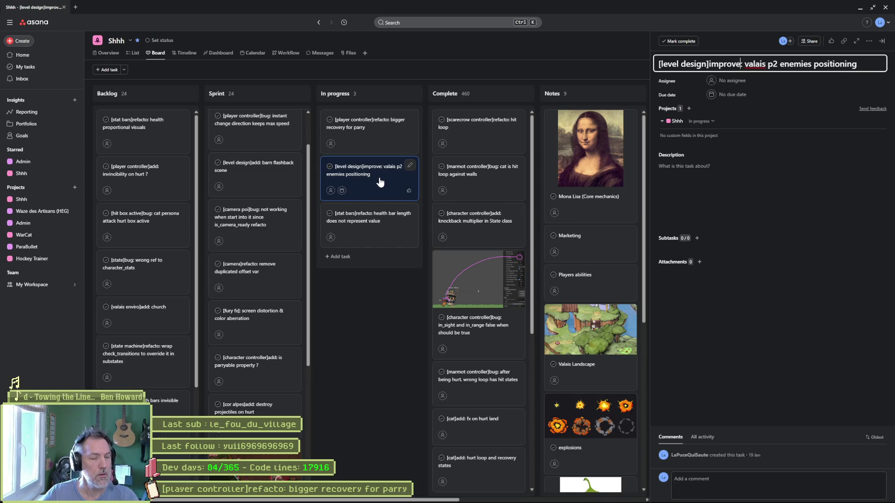
left_click(857, 9)
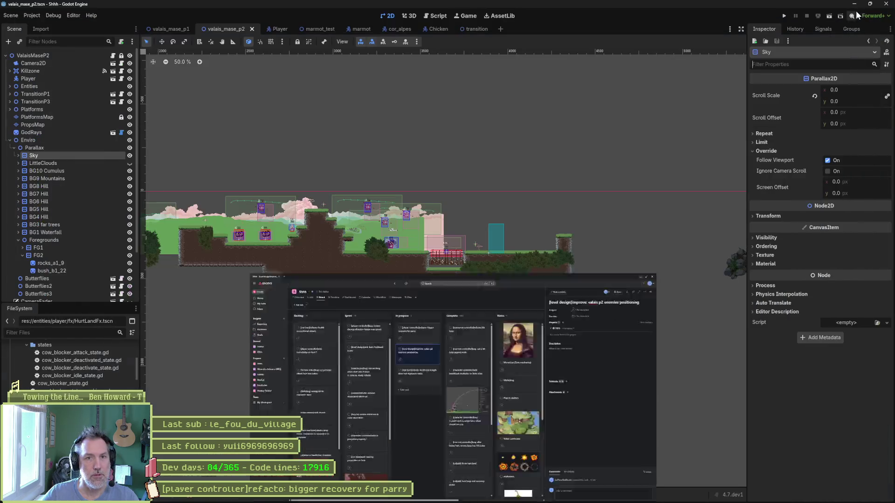
mouse_move(576, 500)
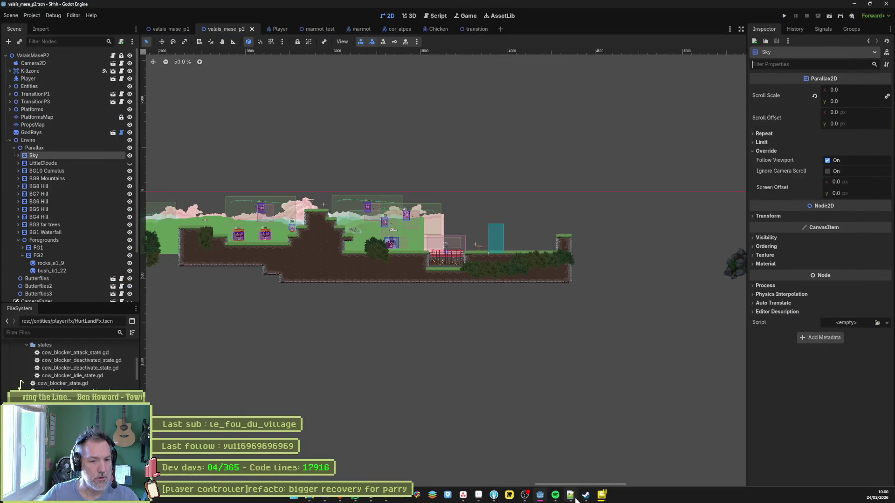
left_click(494, 497)
left_click(494, 497)
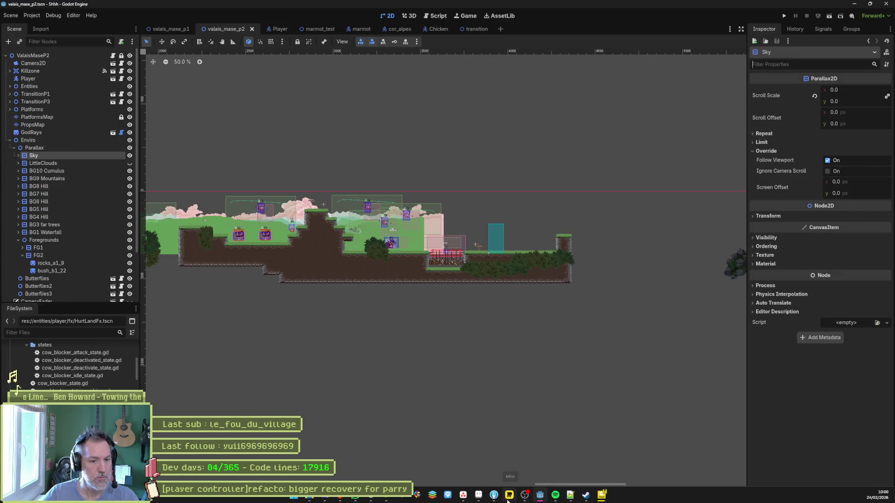
mouse_move(309, 498)
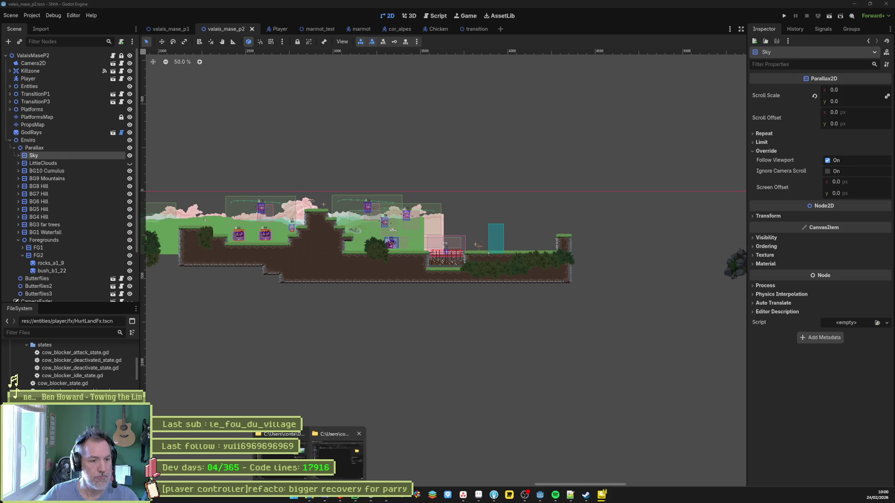
left_click(337, 454)
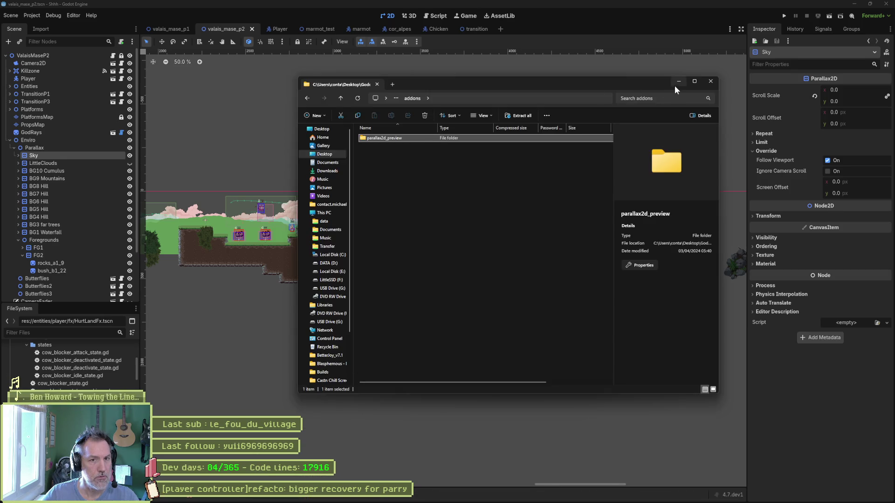
left_click(677, 83)
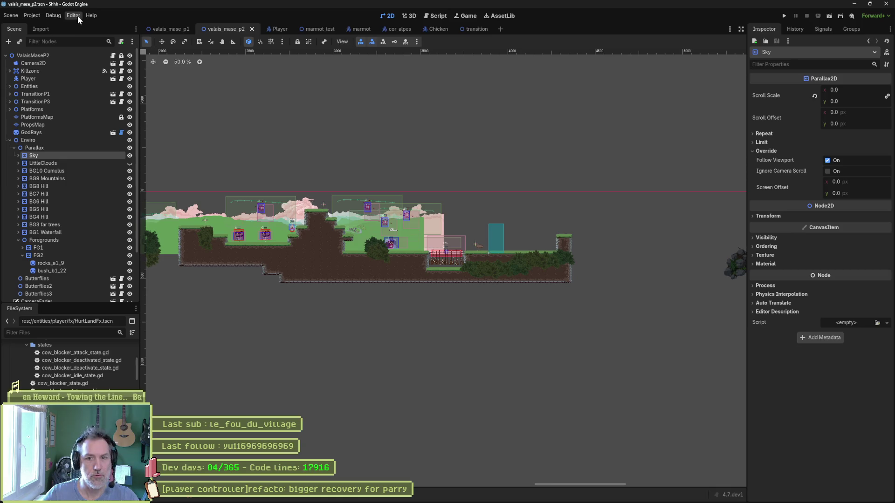
left_click(77, 15)
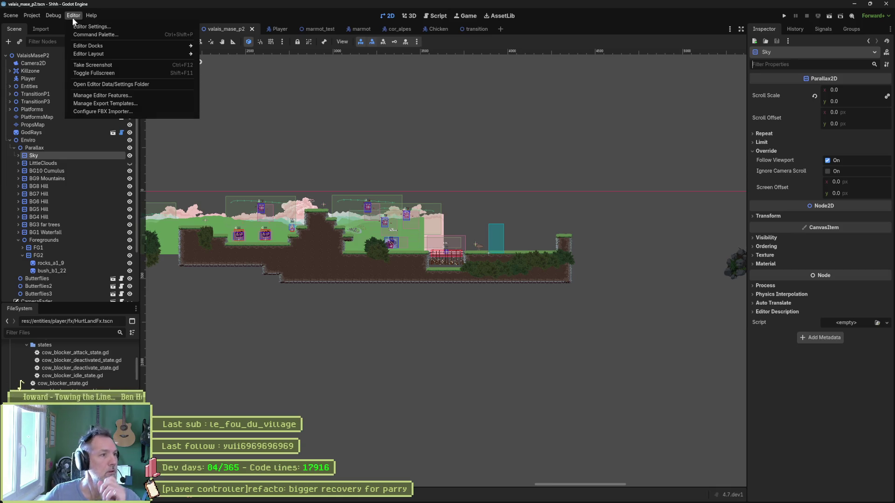
left_click(155, 84)
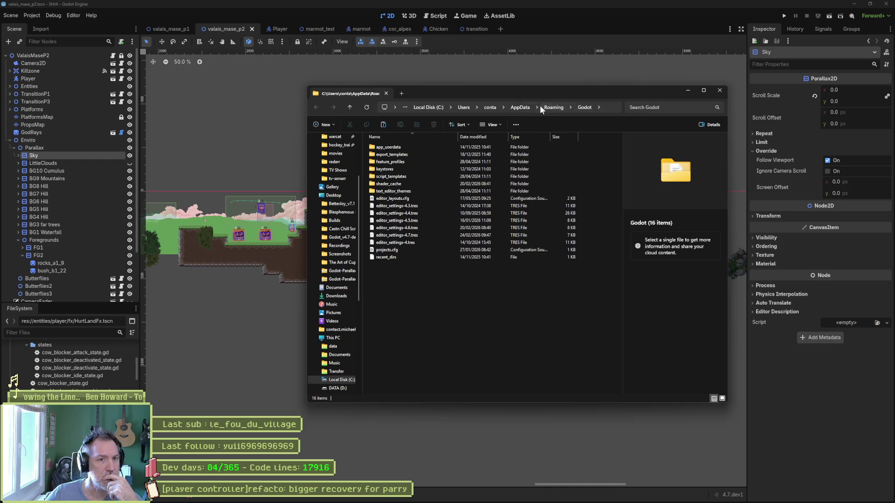
left_click(720, 91)
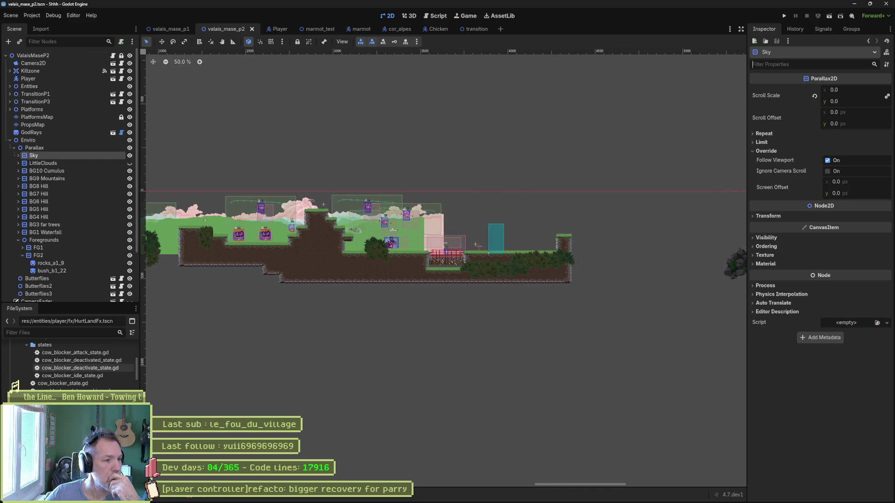
- Paste the parallax2d_preview folder into the Shhh project's addons folder in File Explorer
right_click(74, 368)
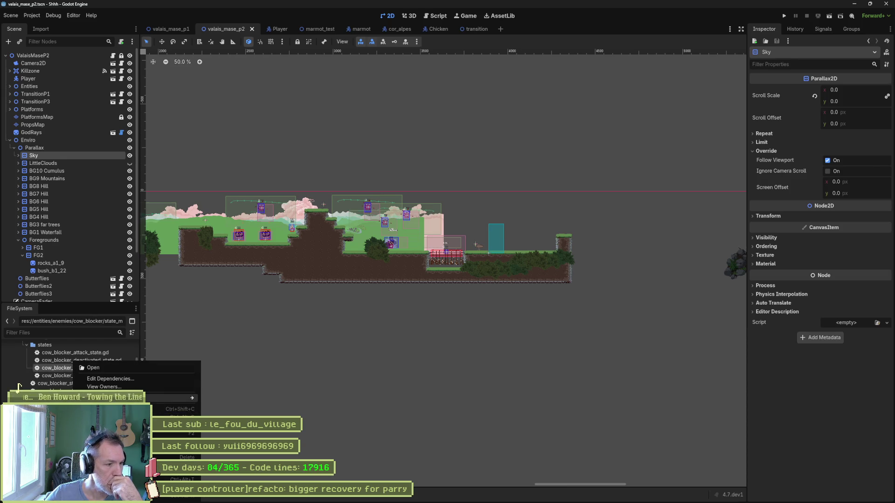
left_click(112, 471)
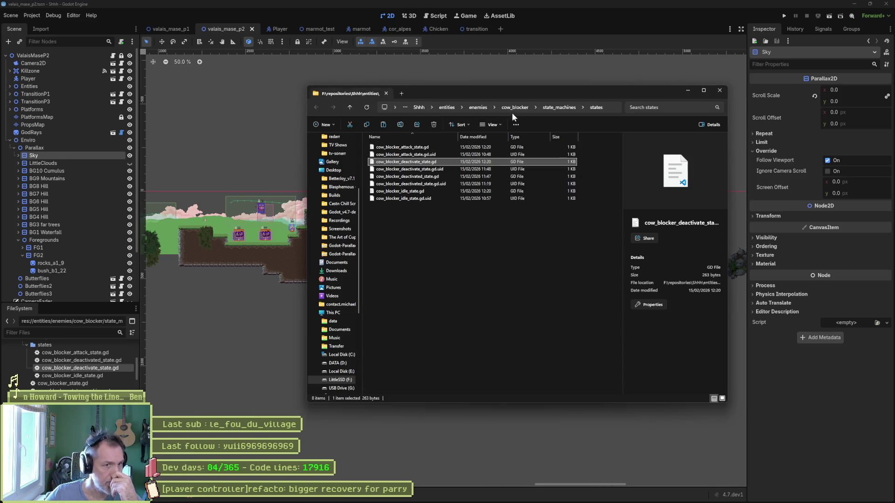
left_click(419, 107)
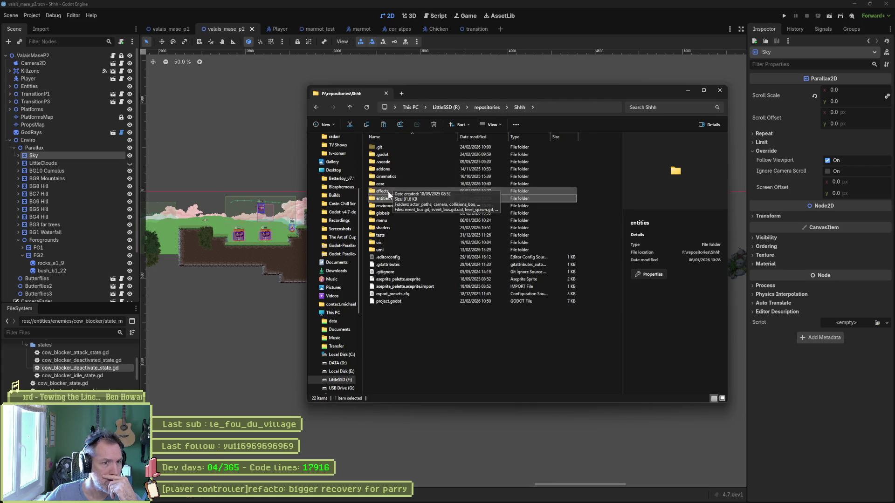
double_click(383, 169)
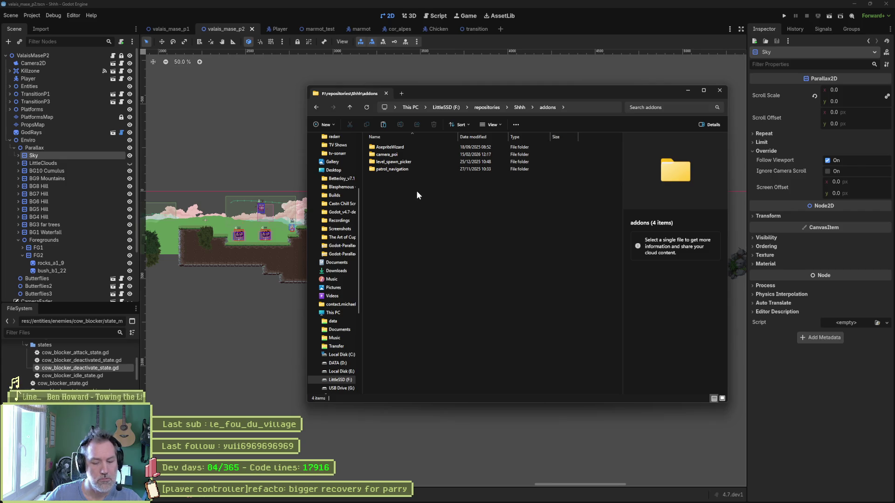
key("ctrl+v")
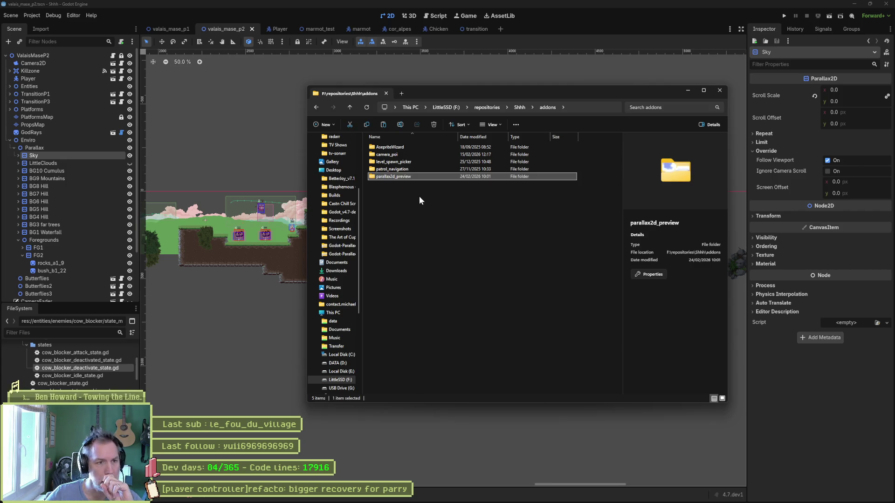
- Clear the level selection, close the Godot editor and relaunch it
left_click_drag(272, 134, 354, 146)
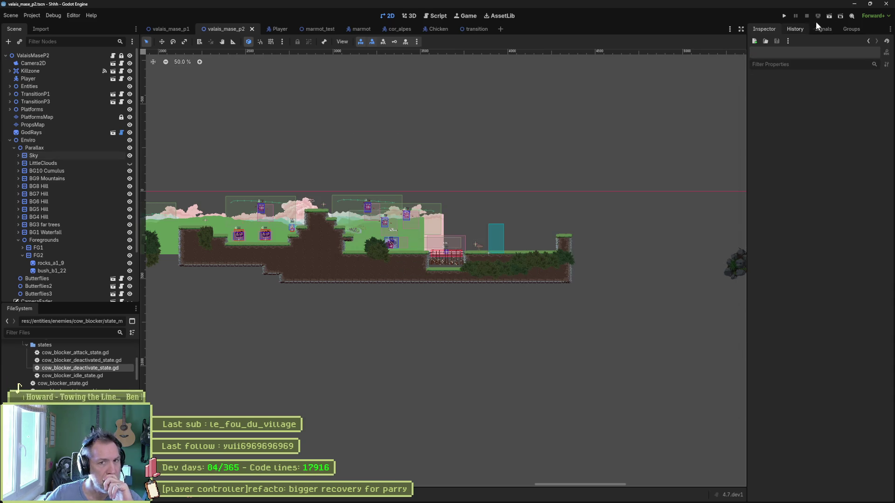
left_click(885, 5)
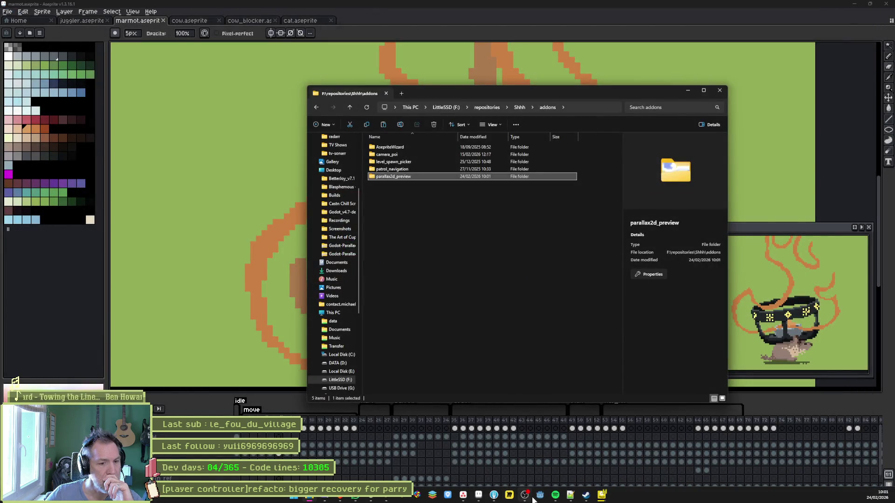
left_click(540, 496)
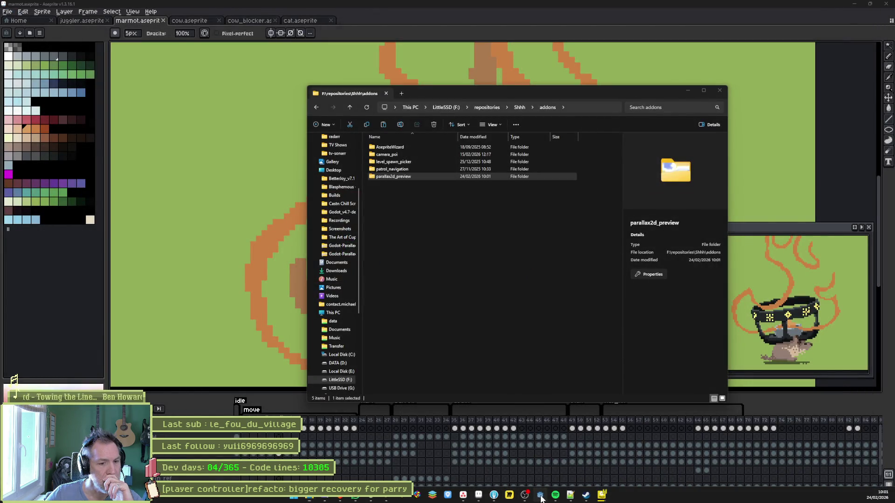
- Open the Shhh project from Godot's Project Manager
double_click(362, 157)
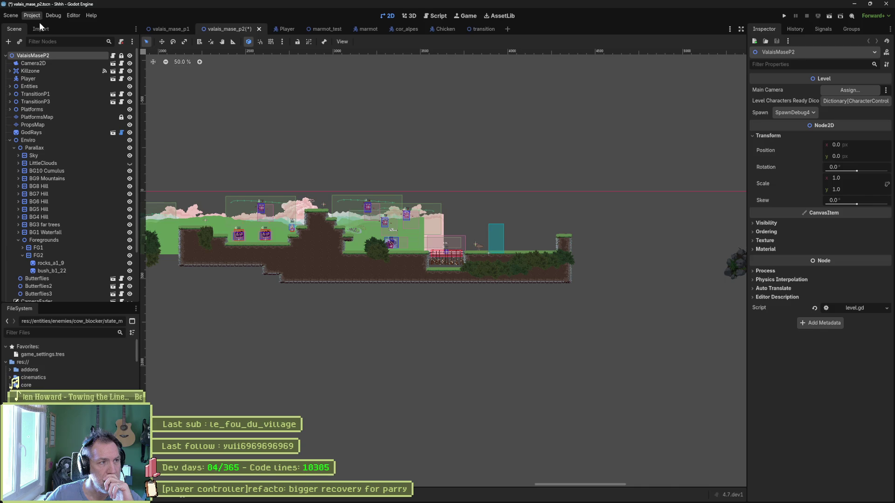
- Tick Enabled for Parallax2D Preview in Project Settings' Plugins list and close the dialog
left_click(39, 22)
left_click(40, 22)
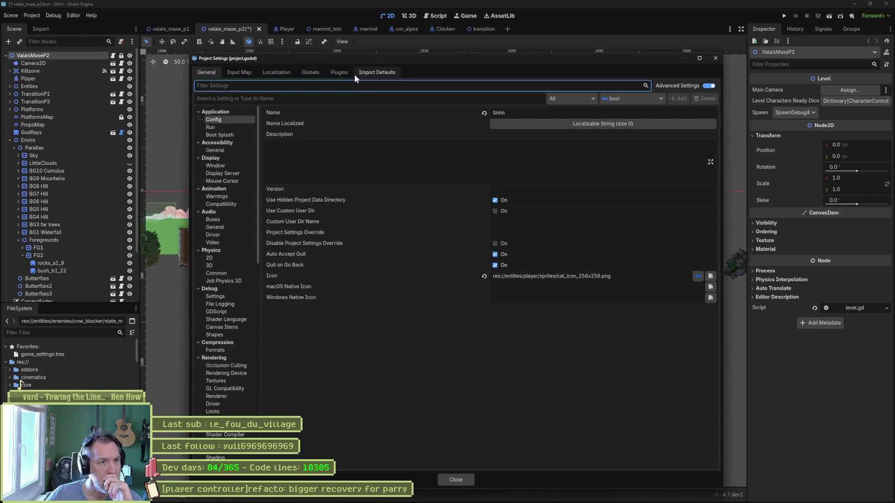
left_click(340, 72)
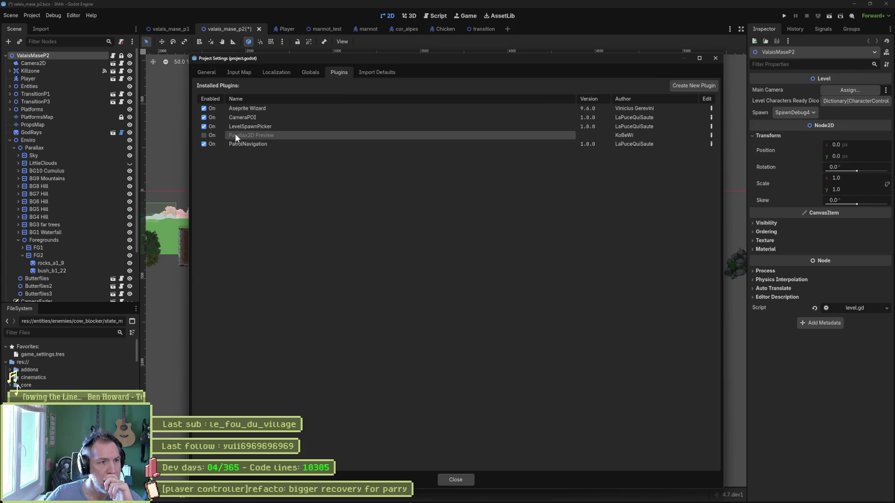
left_click(203, 136)
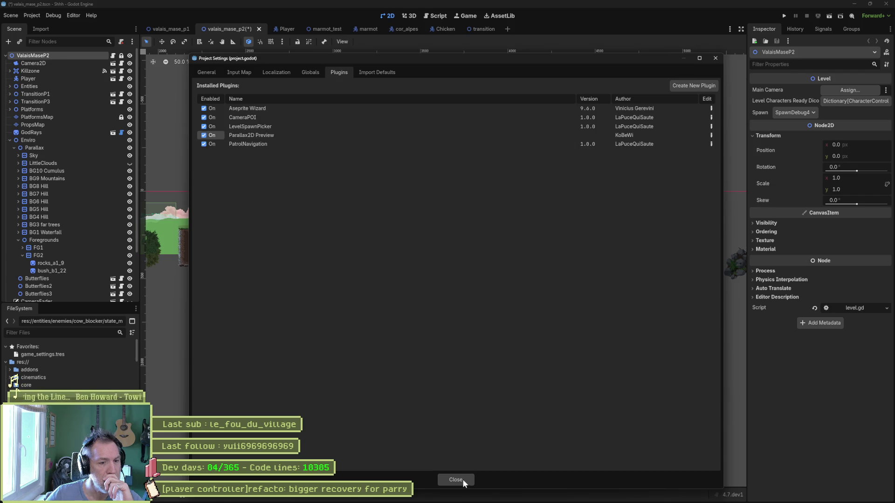
left_click(462, 481)
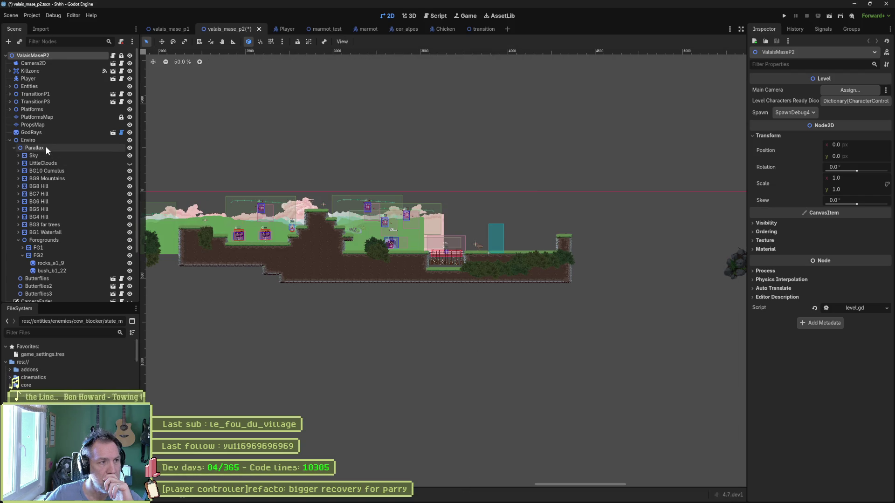
- Select the Parallax node and turn on the basic Parallax2D preview
left_click(82, 147)
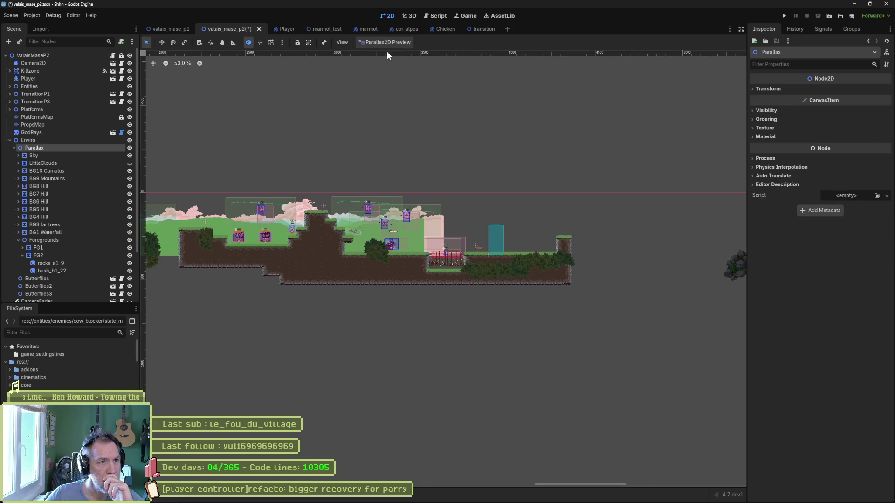
scroll(368, 140, "left", 5)
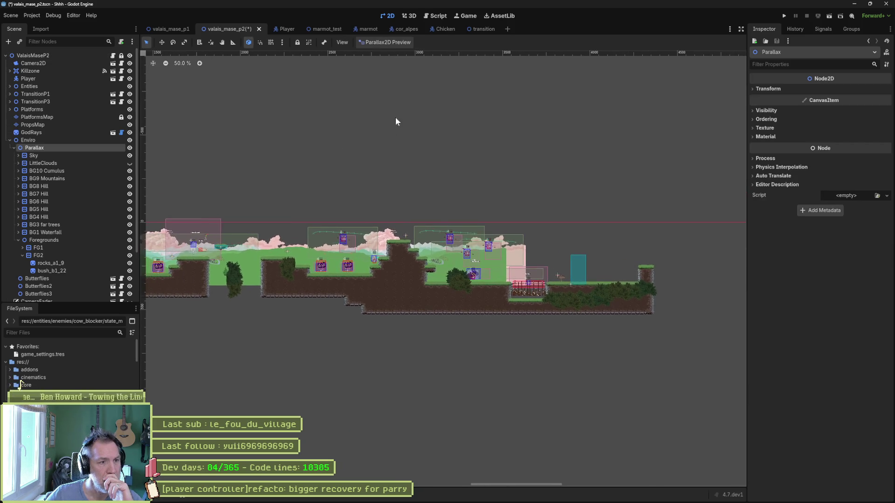
left_click(397, 41)
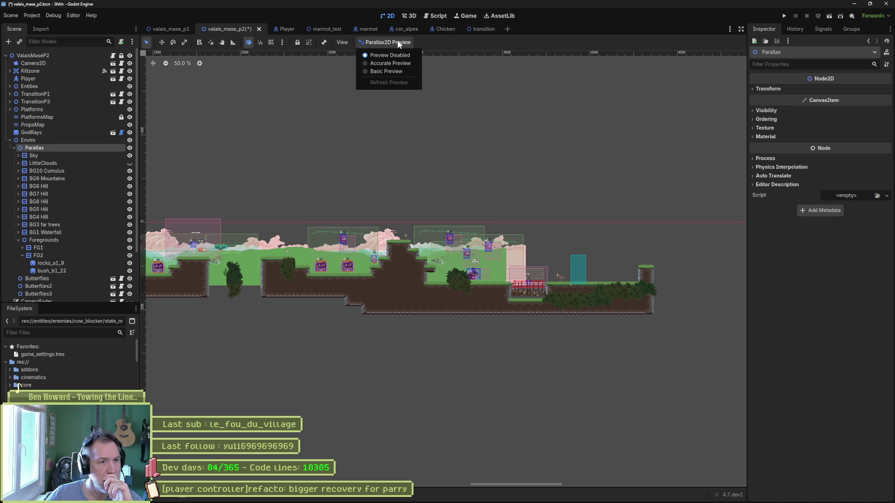
left_click(399, 69)
scroll(373, 172, "down", 5)
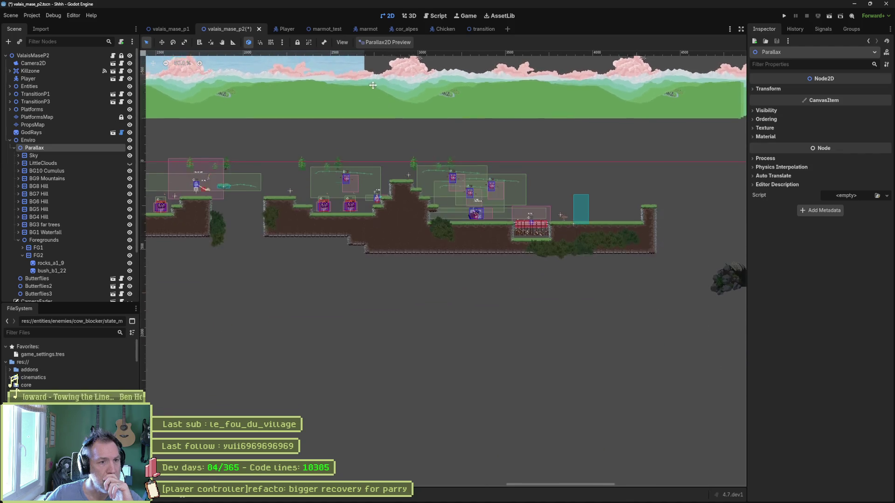
mouse_move(420, 205)
left_mouse_down()
mouse_move(466, 132)
mouse_move(543, 210)
mouse_move(543, 262)
mouse_move(585, 268)
mouse_move(494, 216)
mouse_move(466, 186)
left_mouse_up()
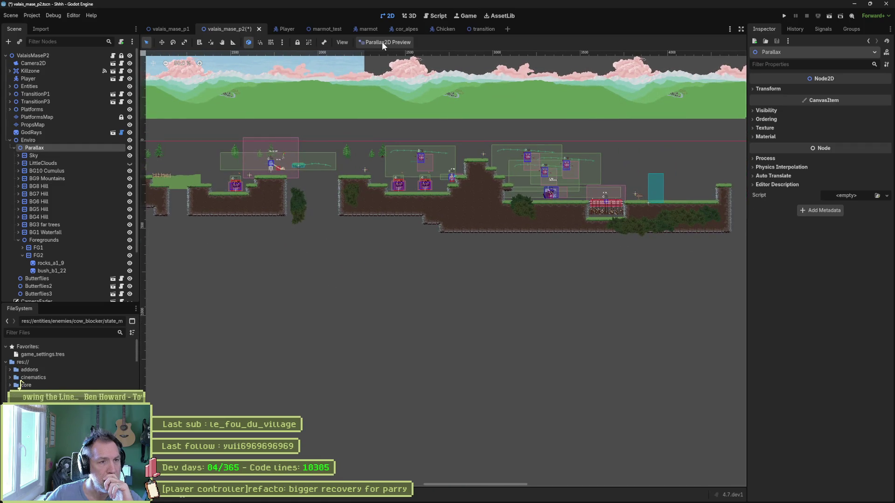
- Switch preview mode, inspect the cliff, cloud, village and rocks, then open Parallax2DPreview.gd
left_click(383, 45)
left_click(388, 63)
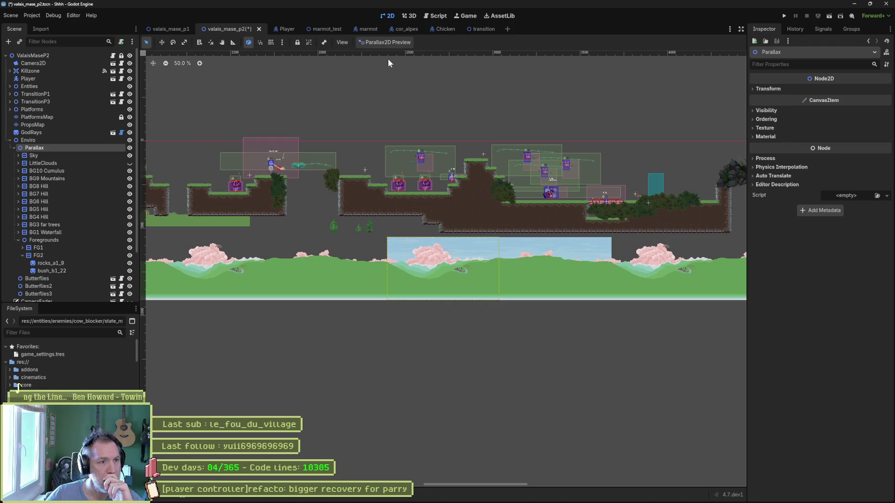
scroll(483, 287, "up", 3)
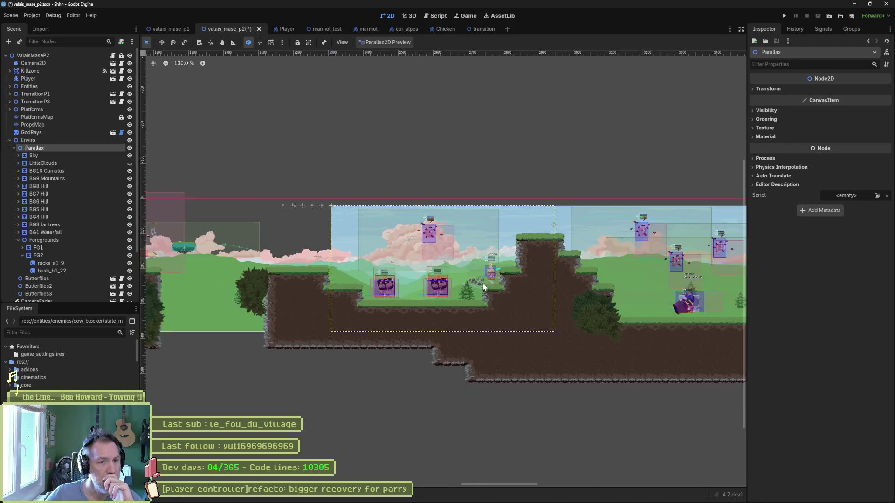
scroll(483, 288, "up", 3)
mouse_move(583, 270)
left_mouse_down()
mouse_move(428, 283)
mouse_move(234, 282)
left_mouse_up()
mouse_move(616, 291)
left_mouse_down()
mouse_move(326, 280)
mouse_move(560, 273)
mouse_move(403, 268)
mouse_move(451, 257)
mouse_move(475, 278)
mouse_move(510, 273)
mouse_move(387, 270)
mouse_move(525, 267)
left_mouse_up()
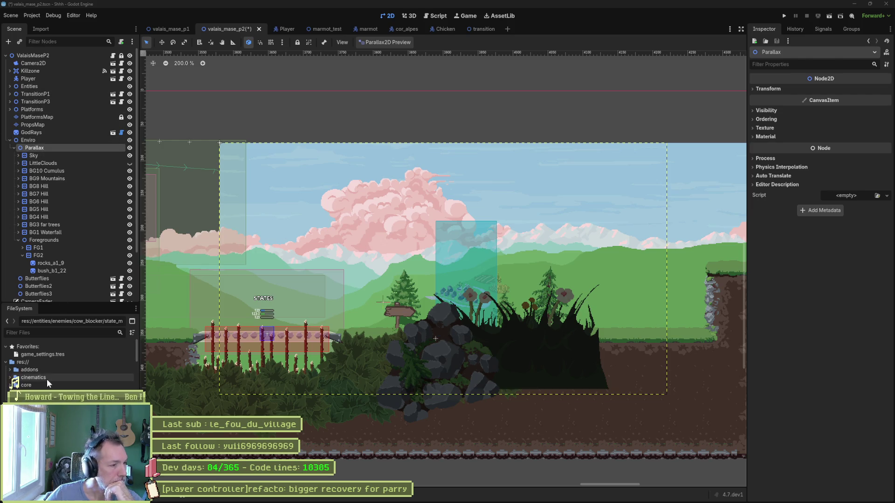
left_click(10, 370)
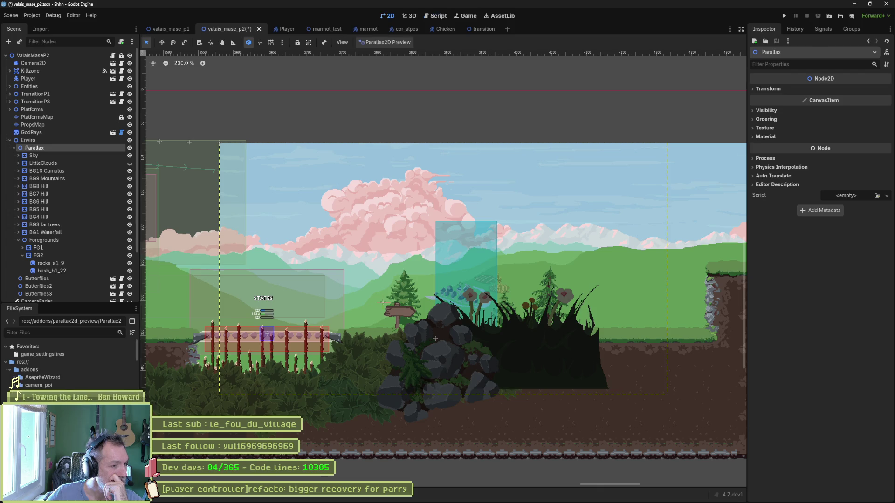
key("ctrl+F3")
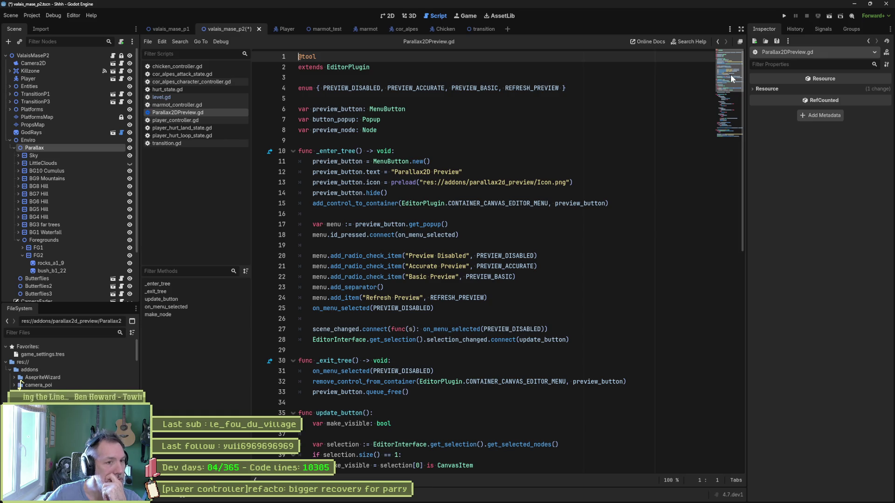
left_click_drag(731, 74, 723, 129)
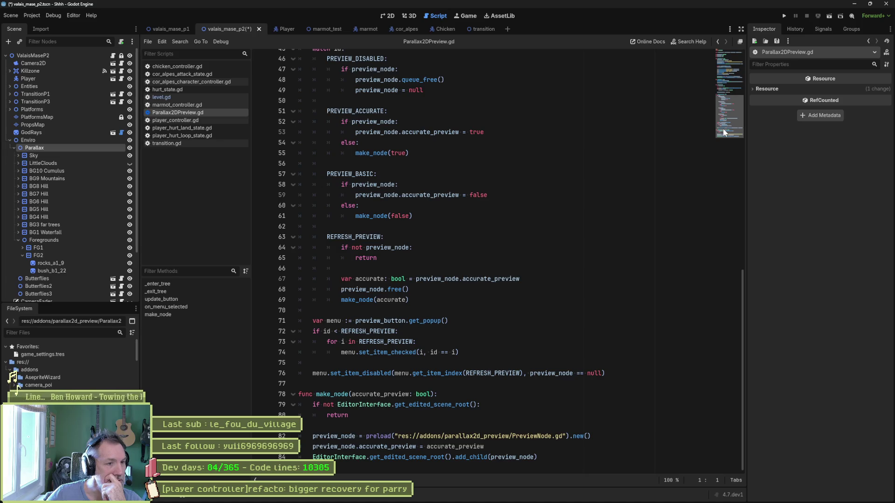
left_click_drag(725, 121, 738, 66)
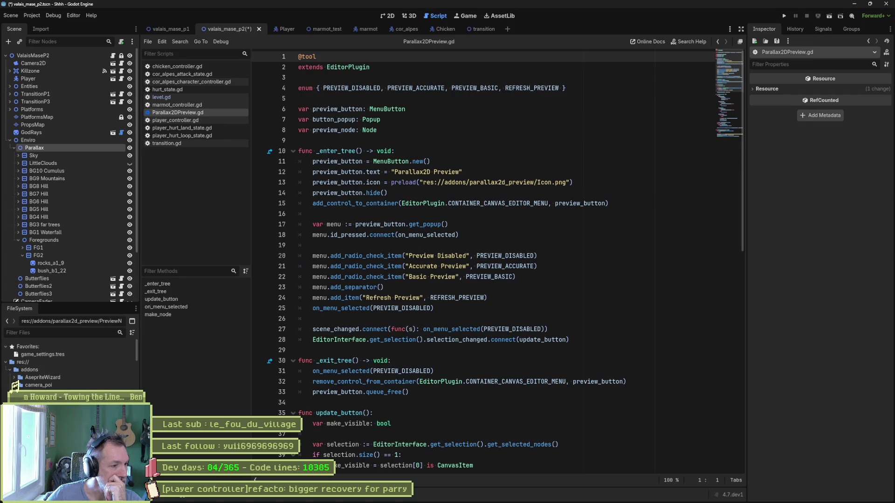
key("Return")
mouse_move(730, 84)
left_mouse_down()
mouse_move(729, 136)
mouse_move(708, 59)
left_mouse_up()
scroll(716, 95, "up", 4)
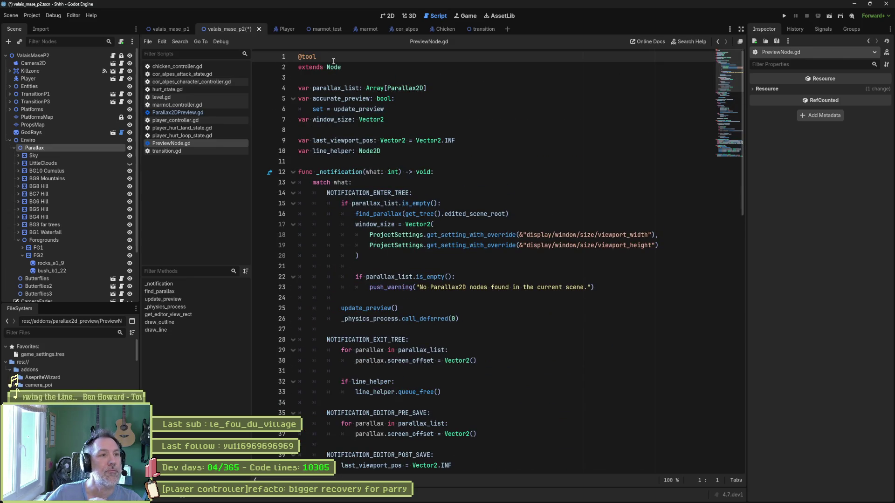
key("alt+Left")
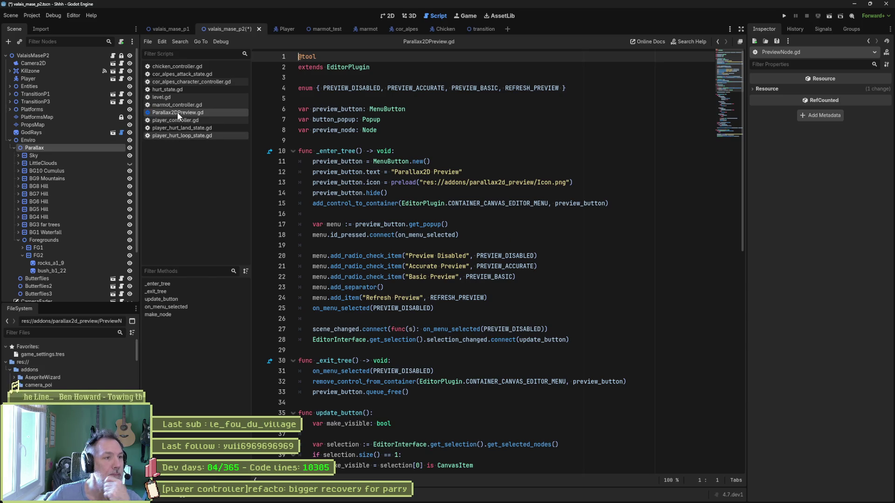
key("ctrl+F1")
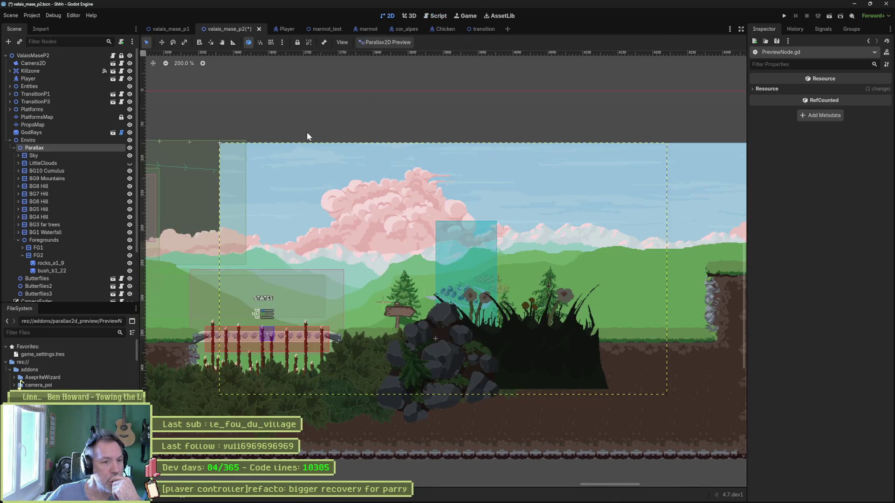
- Zoom in on the village backdrop and re-select a Parallax2D preview mode
mouse_move(491, 209)
left_mouse_down()
mouse_move(440, 207)
mouse_move(450, 207)
left_mouse_up()
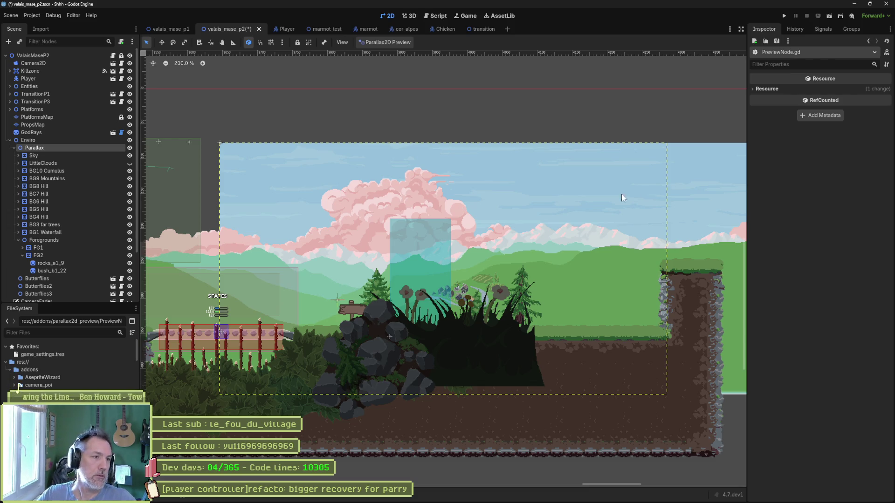
mouse_move(418, 211)
left_mouse_down()
mouse_move(412, 250)
mouse_move(410, 229)
left_mouse_up()
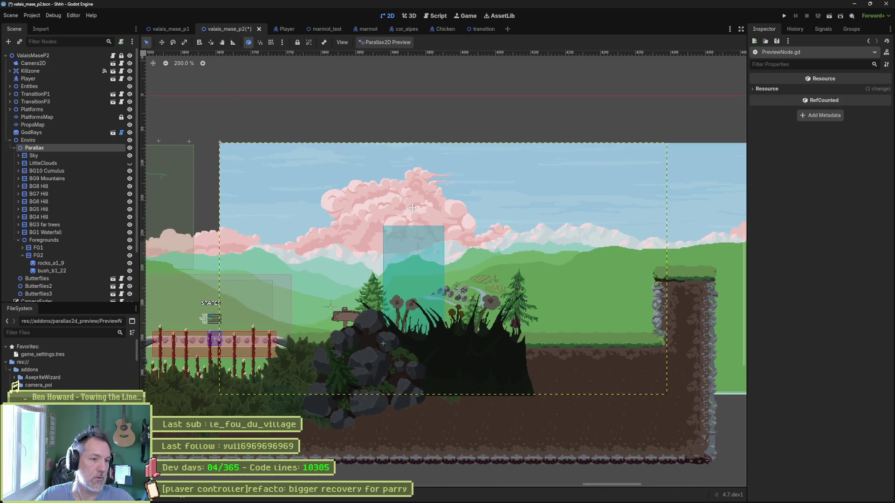
scroll(411, 229, "up", 2)
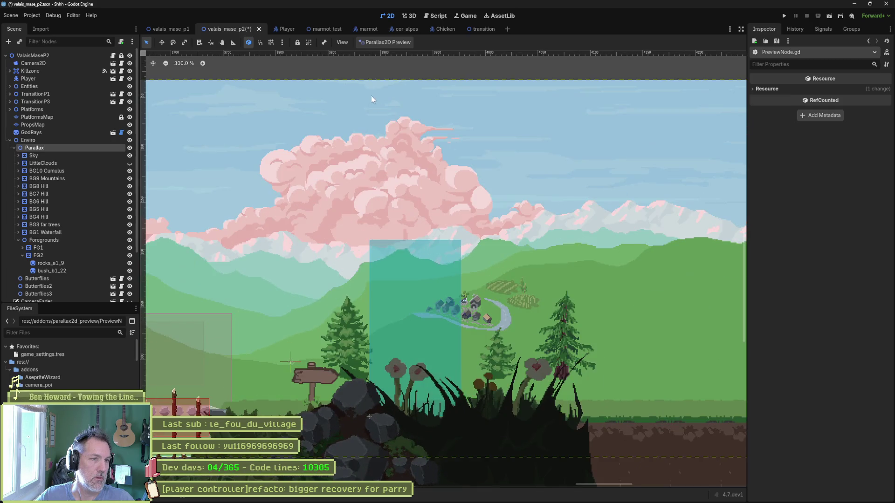
left_click(402, 41)
left_click(401, 71)
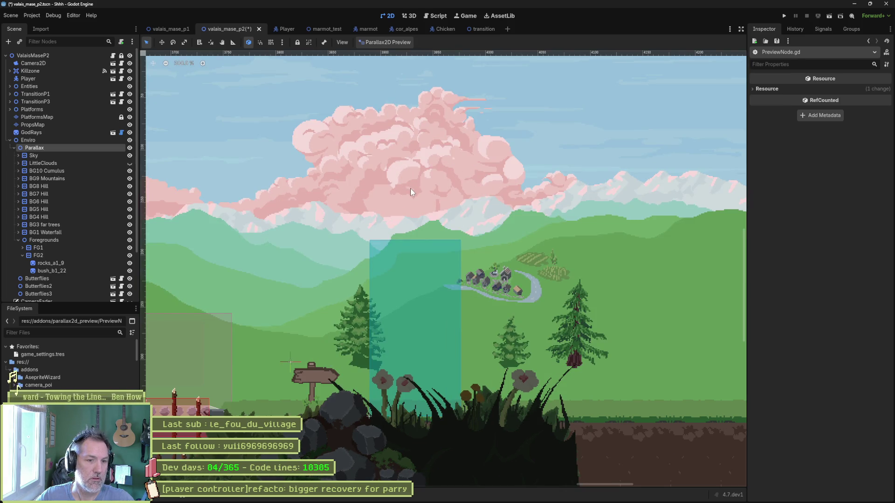
- Pan right across the backdrop to check the parallax shift, then open the plugin's GitHub page
left_click_drag(412, 188, 426, 187)
left_click_drag(453, 186, 497, 190)
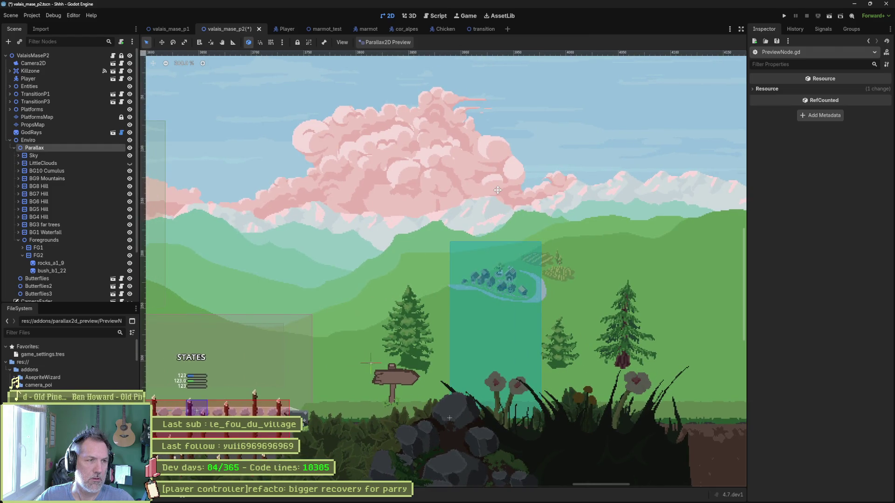
mouse_move(498, 190)
left_mouse_down()
mouse_move(529, 190)
mouse_move(302, 194)
mouse_move(655, 206)
left_mouse_up()
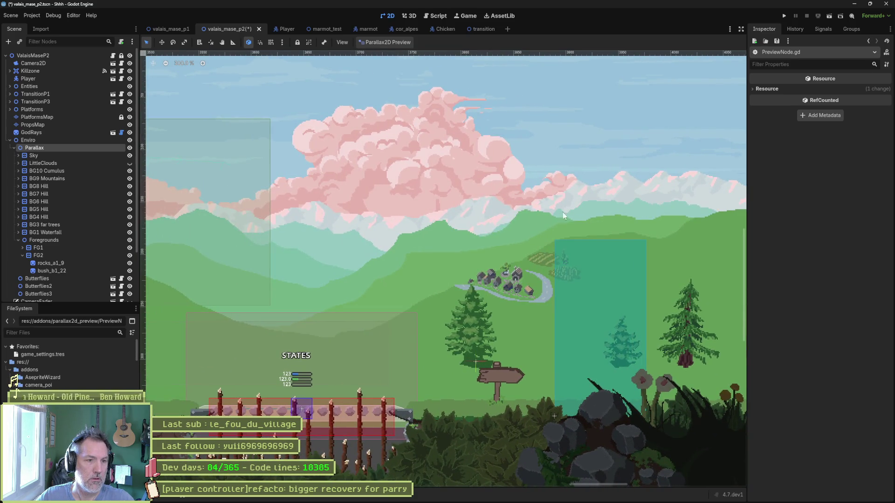
scroll(563, 212, "left", 5)
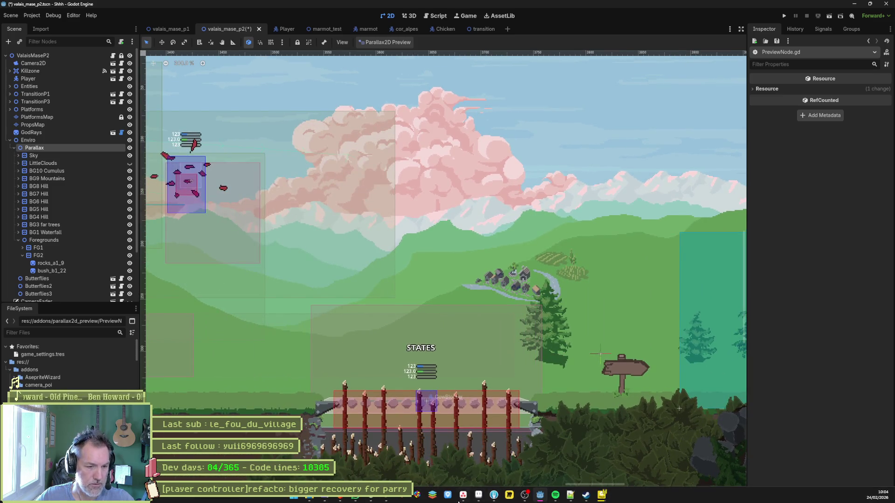
left_click(461, 496)
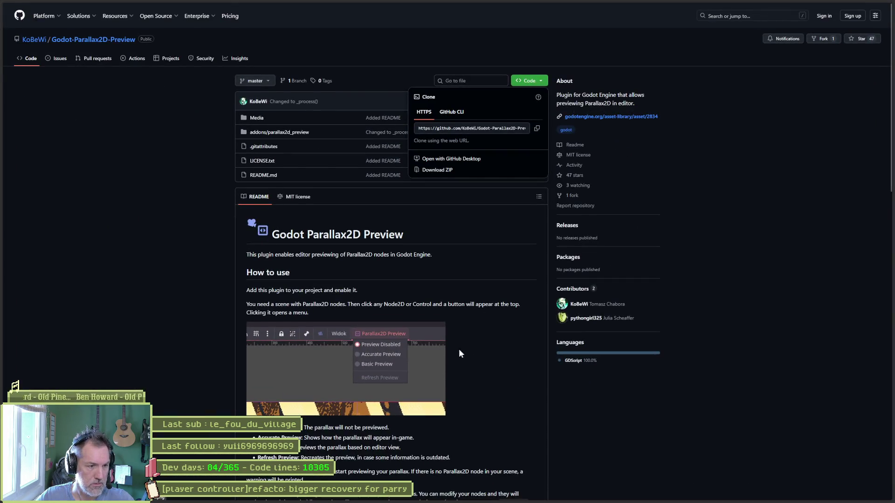
- Scroll the README down to the Accurate Preview section, then switch back to Godot
scroll(459, 353, "down", 4)
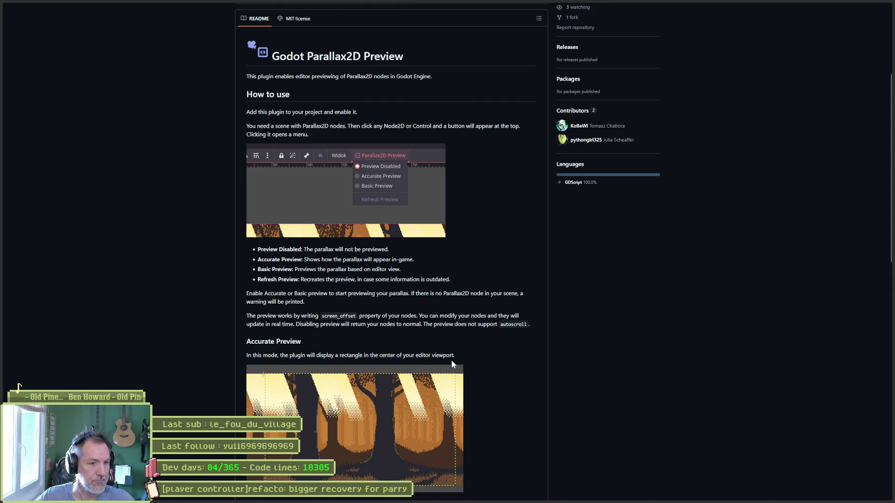
scroll(451, 361, "down", 3)
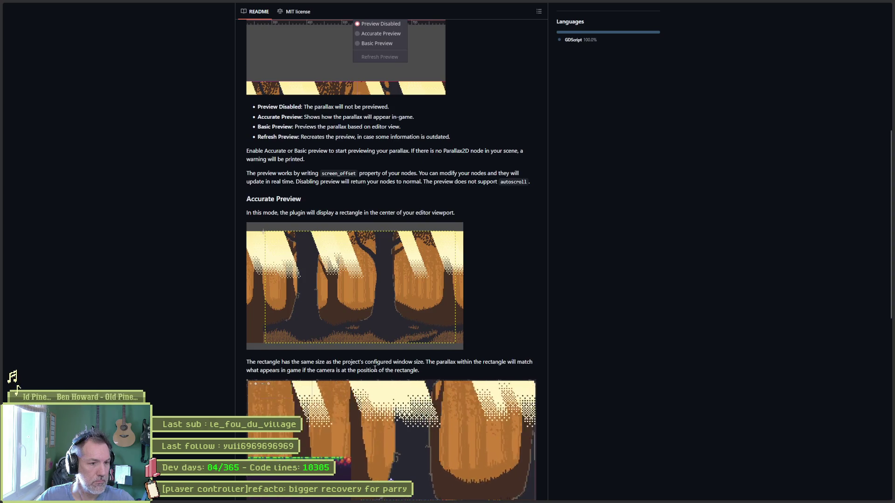
scroll(548, 384, "down", 1)
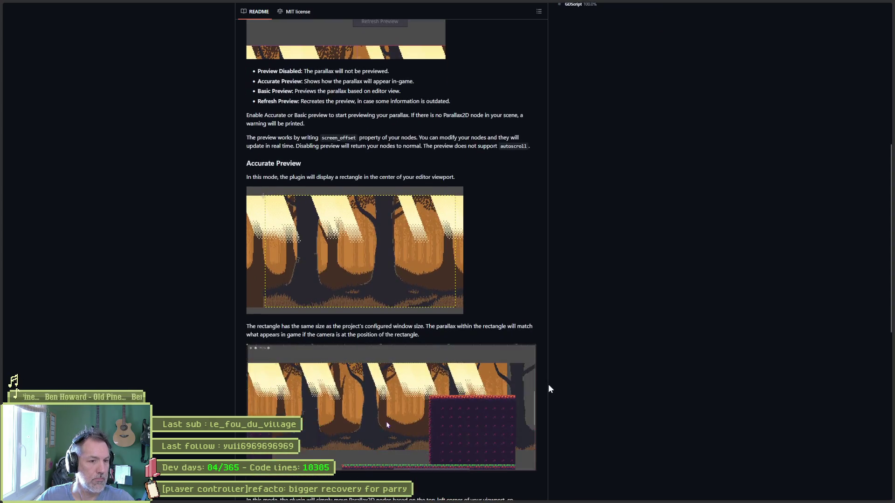
key("alt+Tab")
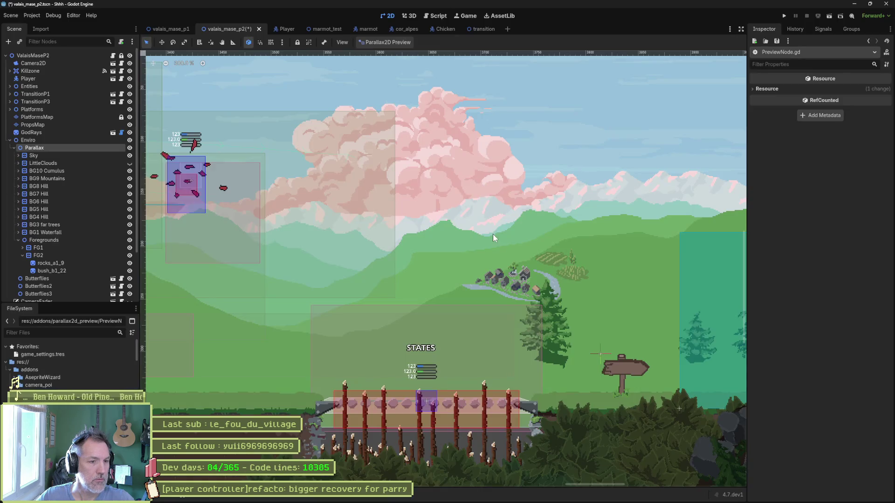
- Switch to accurate parallax preview, then run the game and walk the player left
left_click(385, 43)
left_click(386, 64)
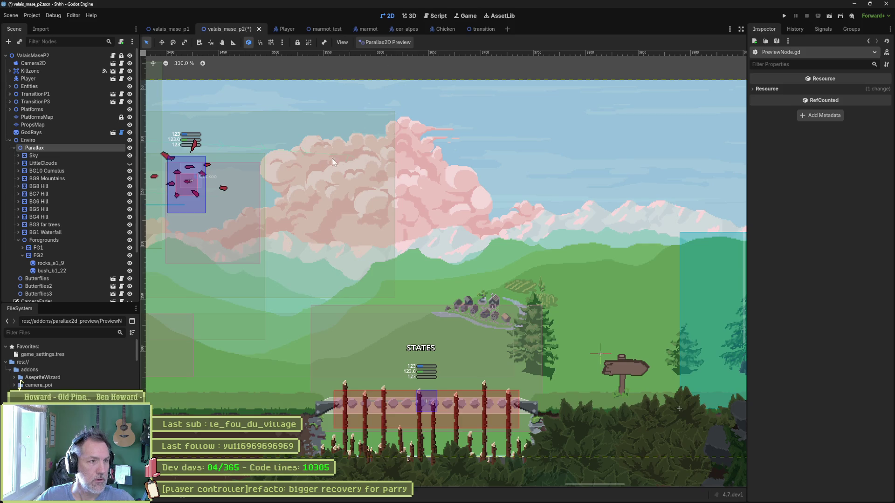
key("F5")
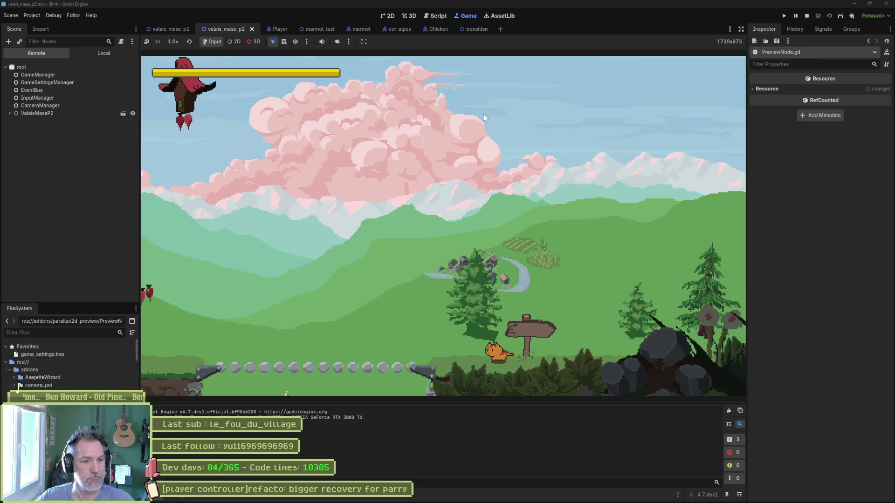
key("Left")
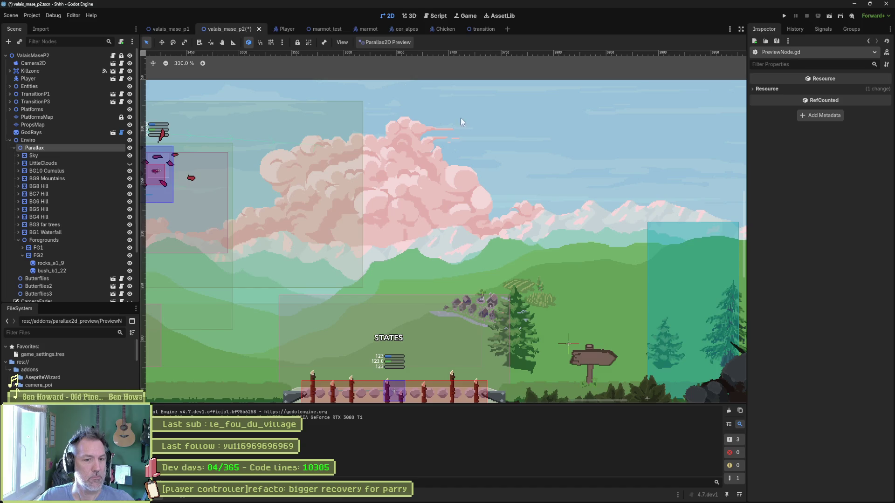
- Inspect the far trees and BG5 Hill sprites and select the SpawnDebug4 marker
left_click(520, 347)
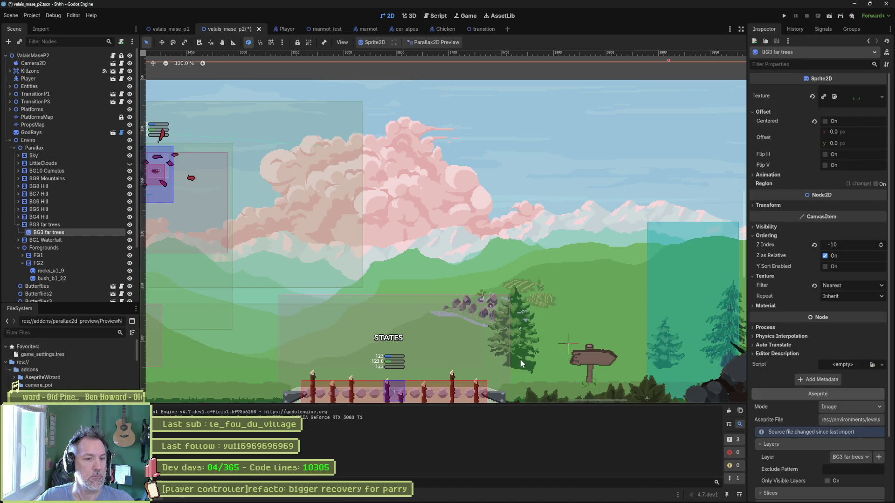
scroll(540, 318, "down", 2)
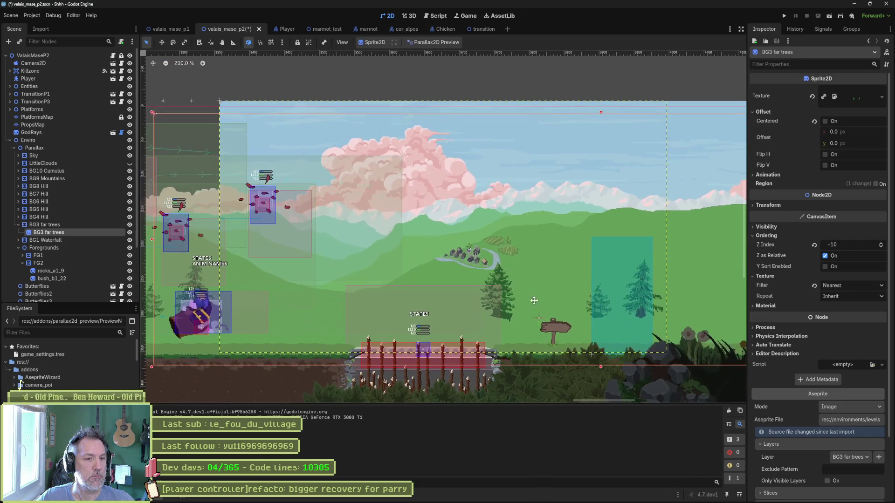
left_click(512, 306)
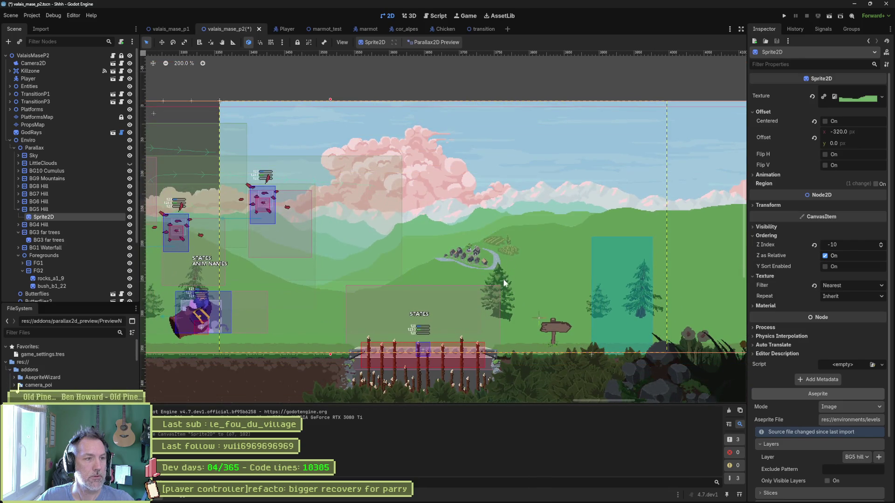
left_click_drag(464, 73, 554, 353)
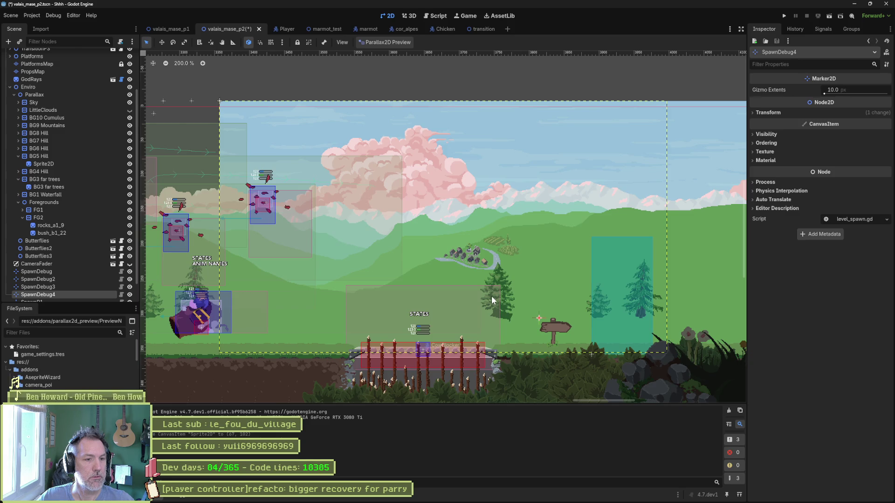
scroll(498, 304, "up", 3)
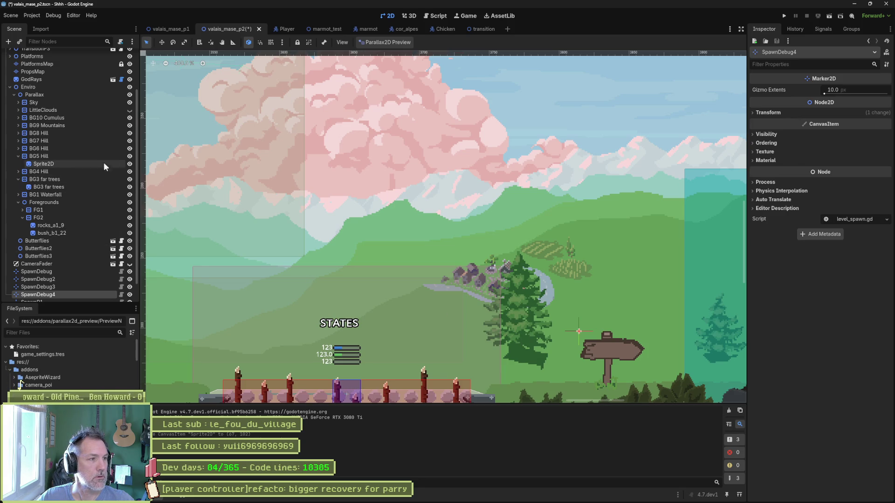
- Toggle Parallax and BG3 far trees visibility to identify the layer, then select its sprite
left_click(130, 94)
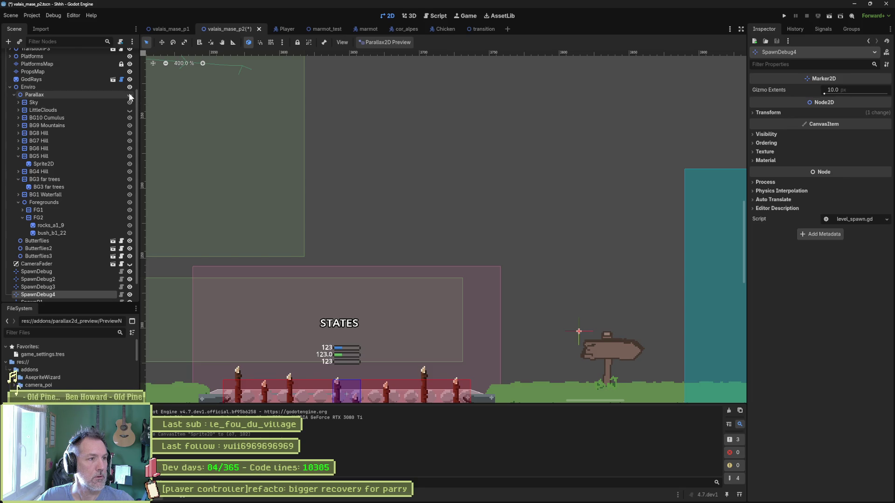
left_click(129, 95)
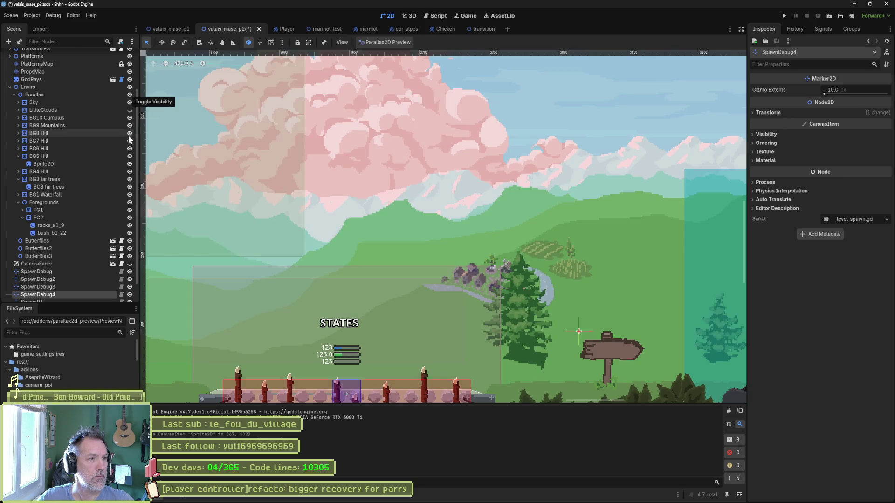
left_click(19, 156)
left_click(130, 172)
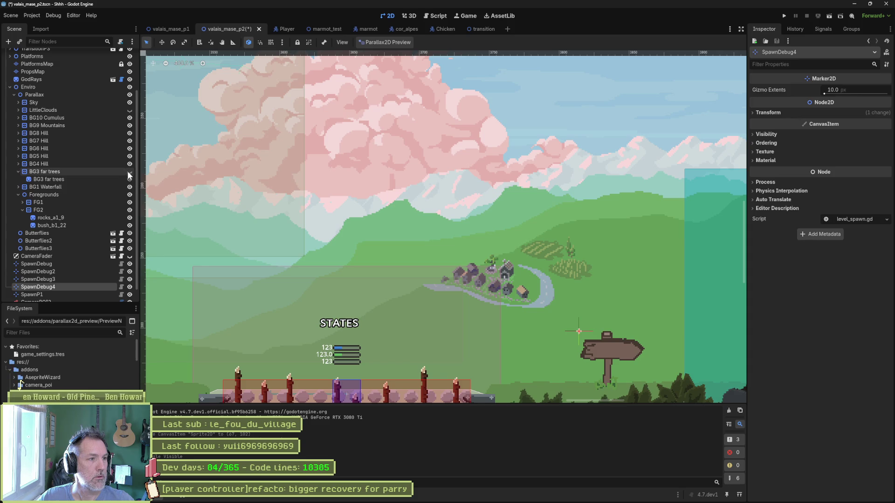
left_click(129, 172)
left_click(111, 180)
scroll(331, 225, "down", 2)
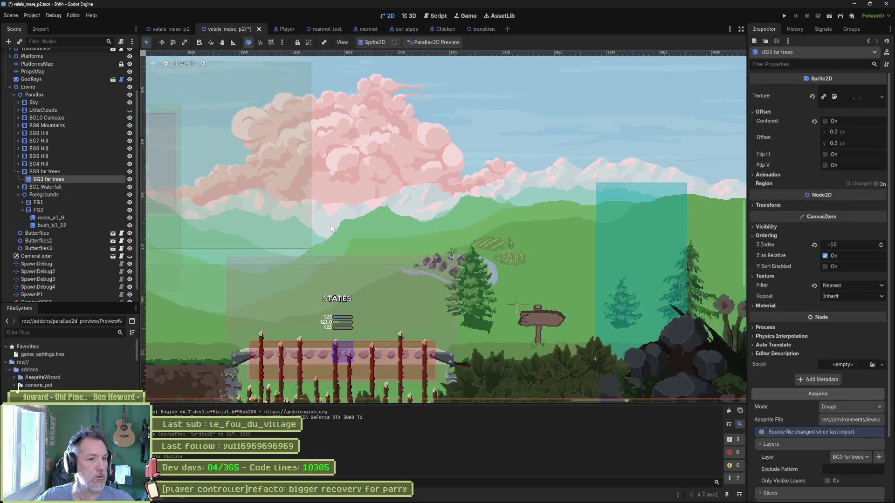
- Pan along the level's far trees to the waterfall end, then select the BG3 far trees Parallax2D layer
scroll(331, 228, "down", 4)
mouse_move(475, 218)
left_mouse_down()
mouse_move(370, 299)
mouse_move(315, 301)
mouse_move(336, 256)
mouse_move(631, 251)
mouse_move(649, 249)
mouse_move(586, 233)
mouse_move(680, 237)
left_mouse_up()
scroll(536, 233, "up", 5)
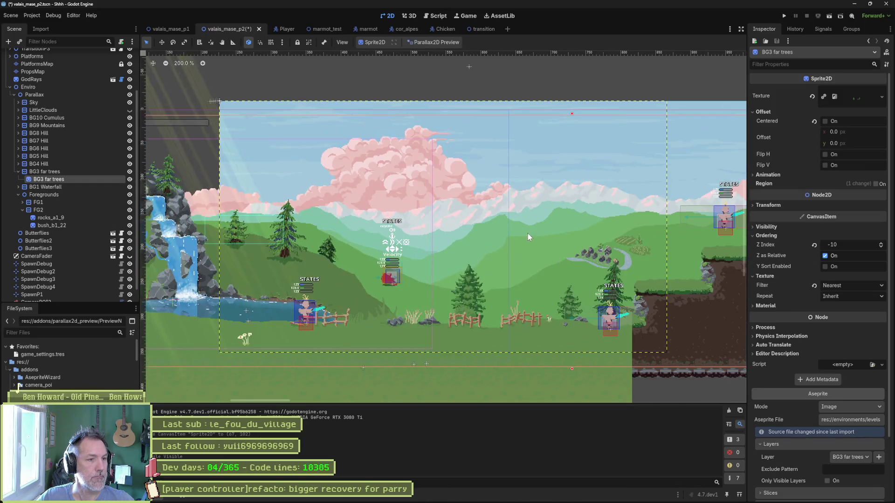
scroll(505, 234, "up", 3)
mouse_move(468, 236)
left_mouse_down()
mouse_move(508, 221)
mouse_move(572, 218)
mouse_move(708, 229)
mouse_move(593, 234)
mouse_move(303, 216)
mouse_move(424, 215)
left_mouse_up()
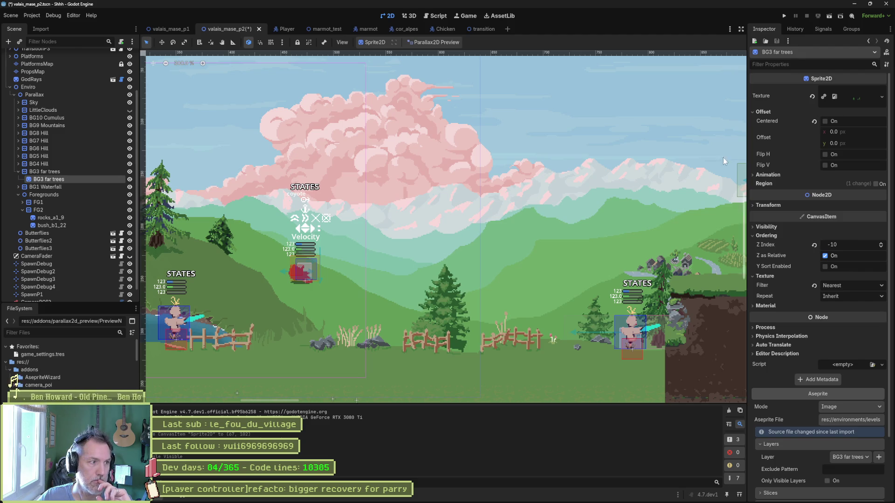
left_click(60, 172)
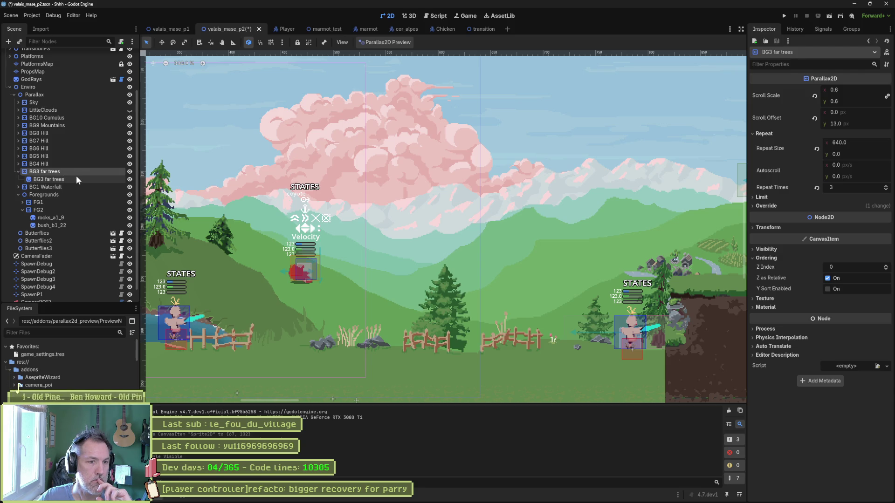
- Lower the BG3 far trees layer's Repeat Times to 1
scroll(438, 237, "down", 5)
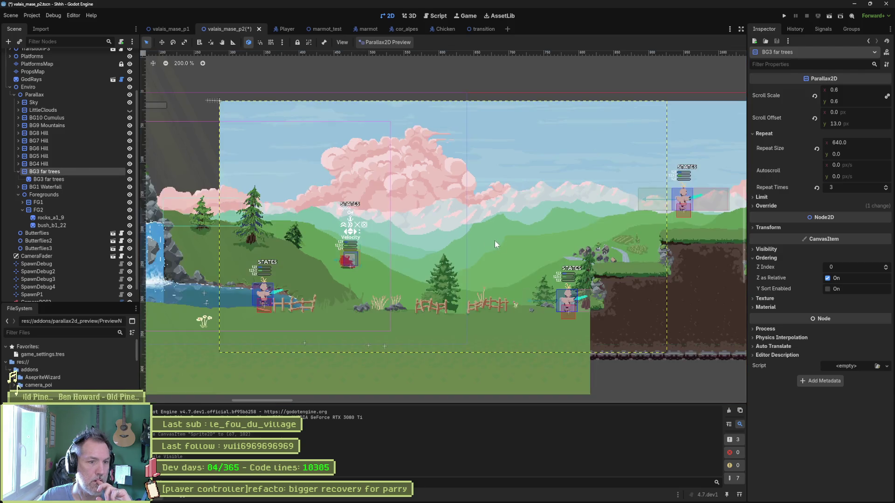
left_click(885, 187)
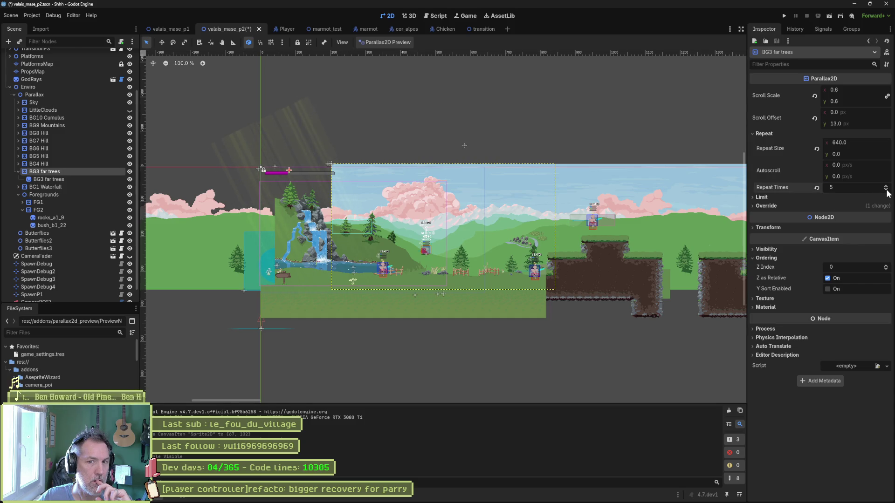
left_click(886, 189)
left_click(886, 190)
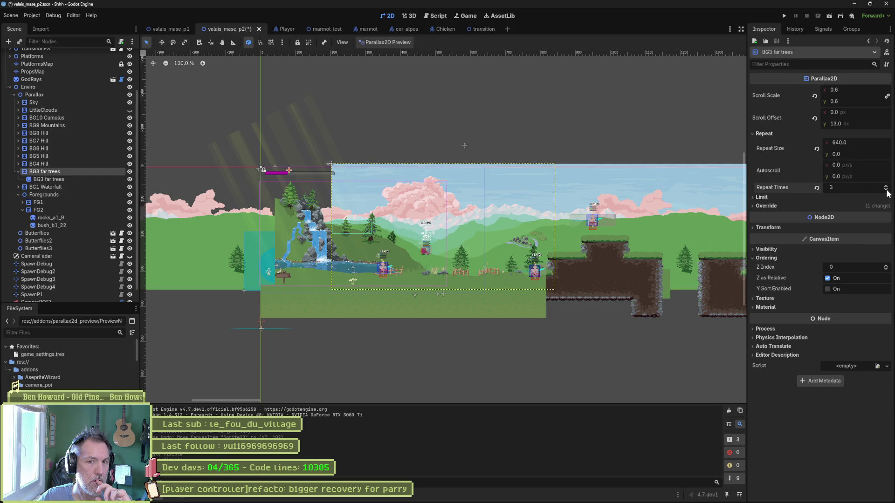
left_click(886, 190)
left_click(886, 190)
- Reset the far trees' horizontal Repeat Size to 0 and frame the background band
scroll(284, 169, "right", 10)
scroll(283, 169, "right", 5)
scroll(283, 168, "up", 3)
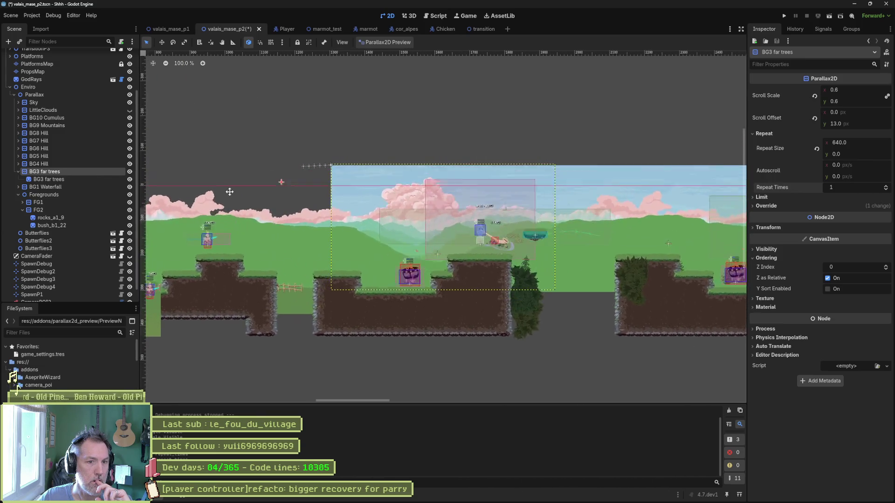
scroll(443, 238, "down", 5)
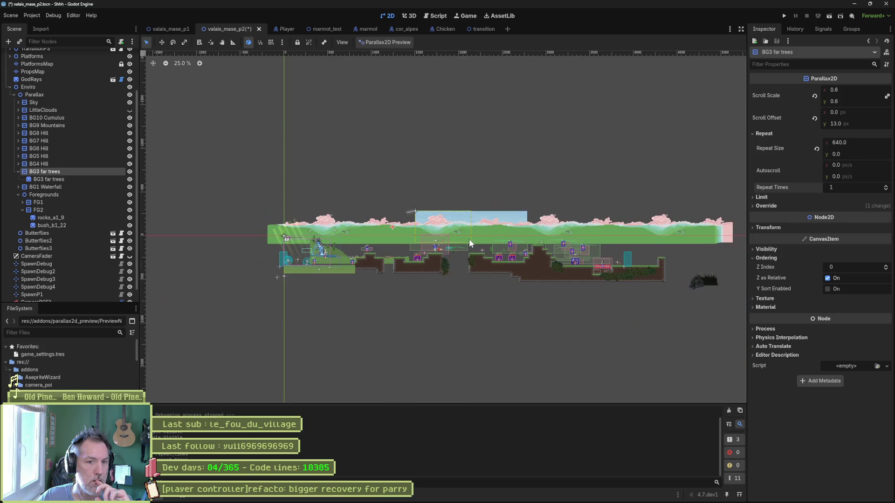
scroll(525, 234, "up", 1)
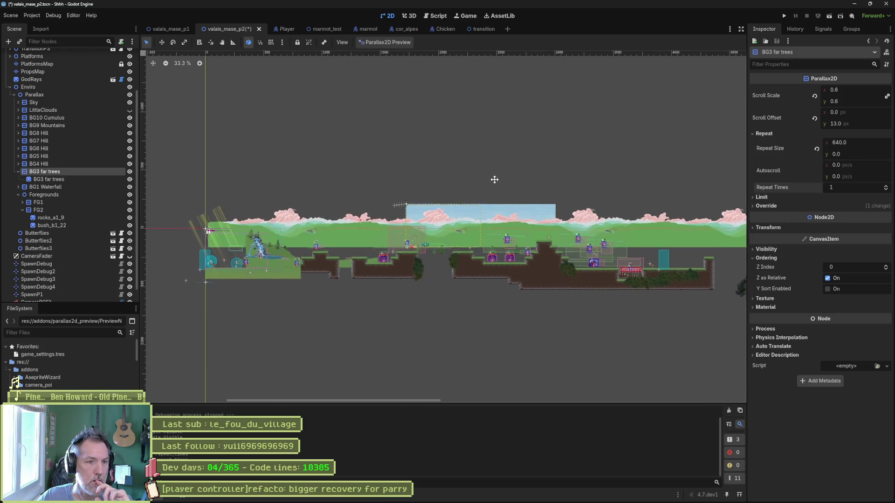
left_click_drag(494, 212, 492, 254)
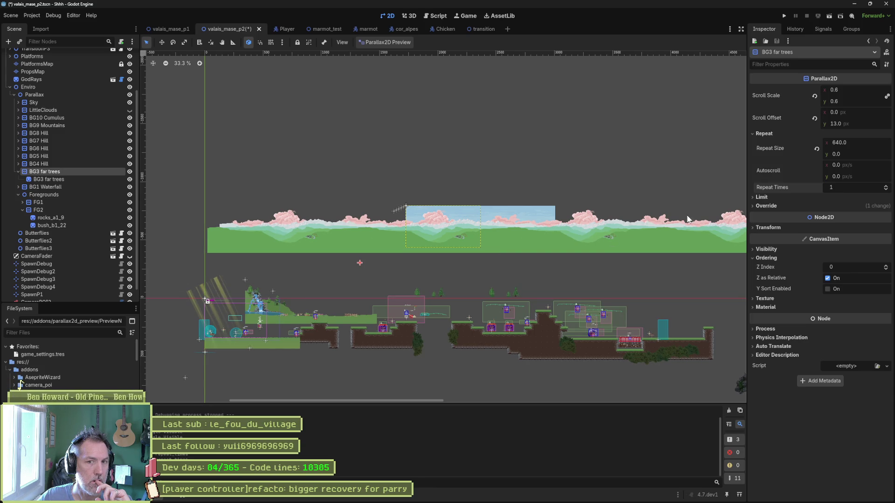
left_click(817, 150)
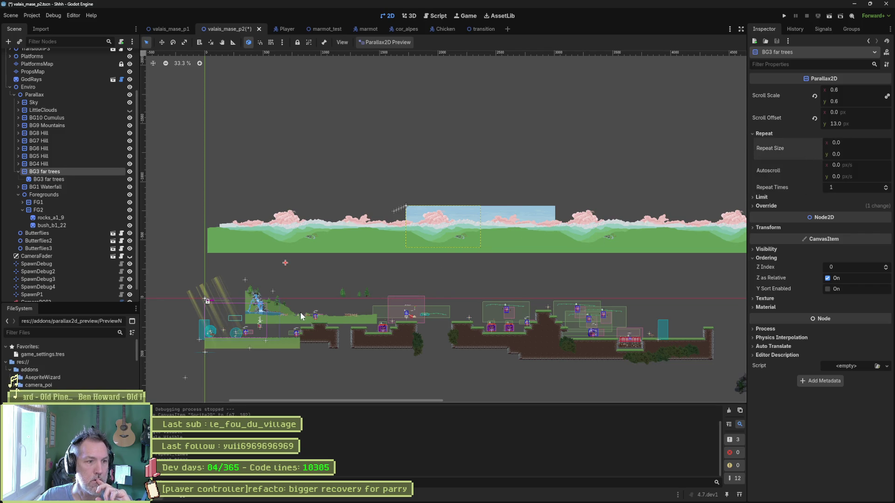
mouse_move(259, 295)
left_mouse_down()
mouse_move(336, 221)
mouse_move(480, 195)
left_mouse_up()
- Zoom and pan along the level to check the single far-trees band, then select its Sprite2D child
scroll(342, 217, "up", 1)
scroll(462, 234, "up", 4)
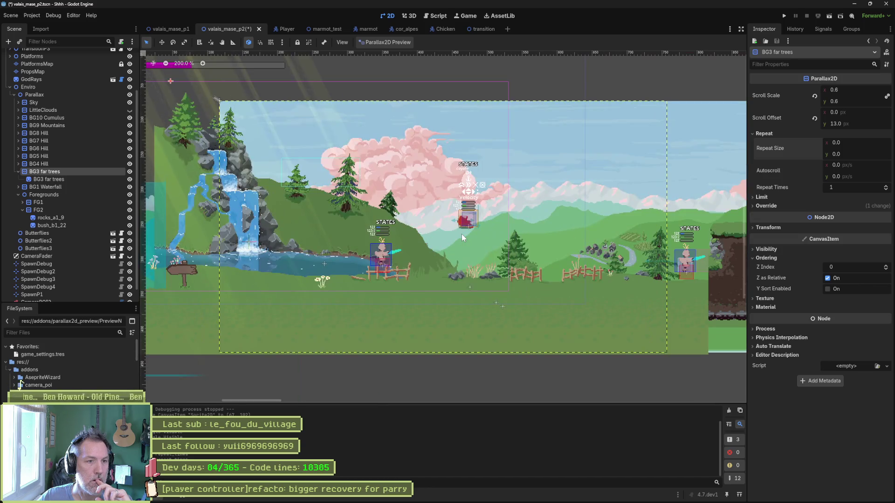
scroll(541, 231, "up", 2)
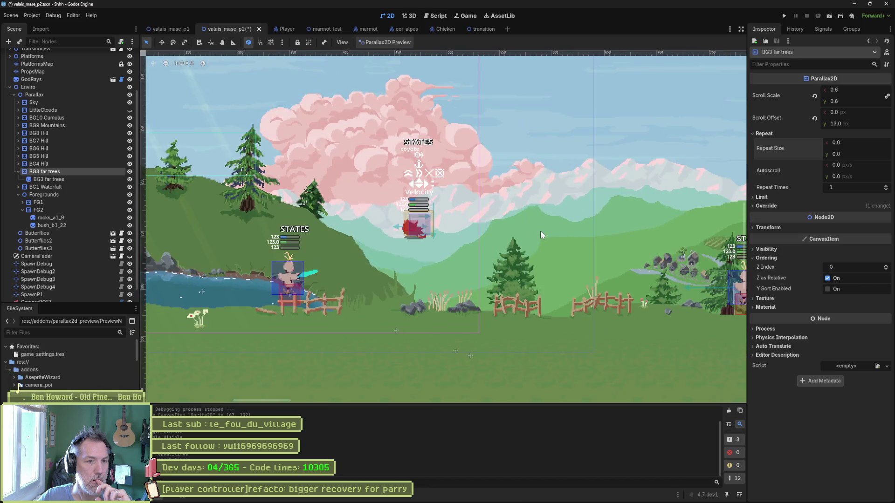
scroll(523, 236, "right", 10)
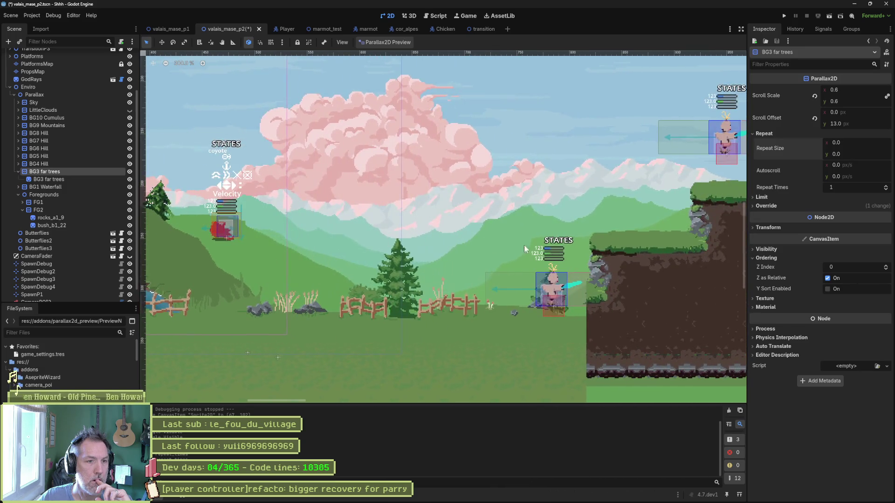
scroll(556, 261, "right", 20)
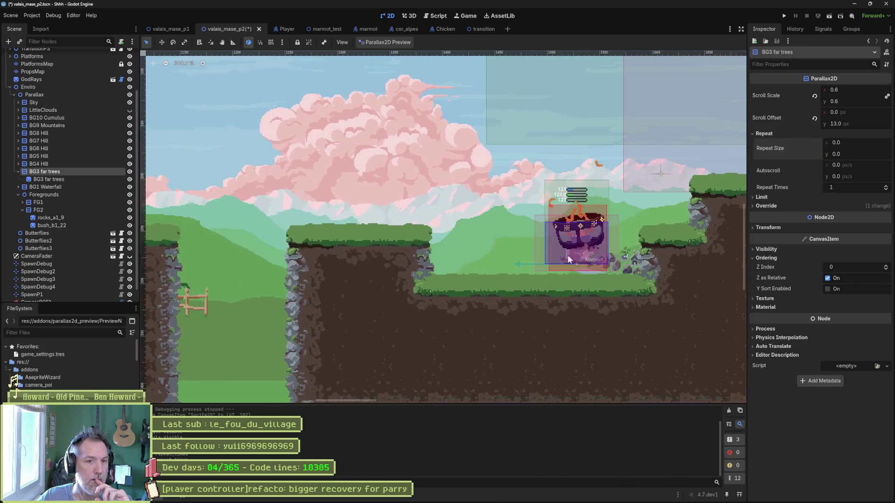
scroll(396, 256, "right", 15)
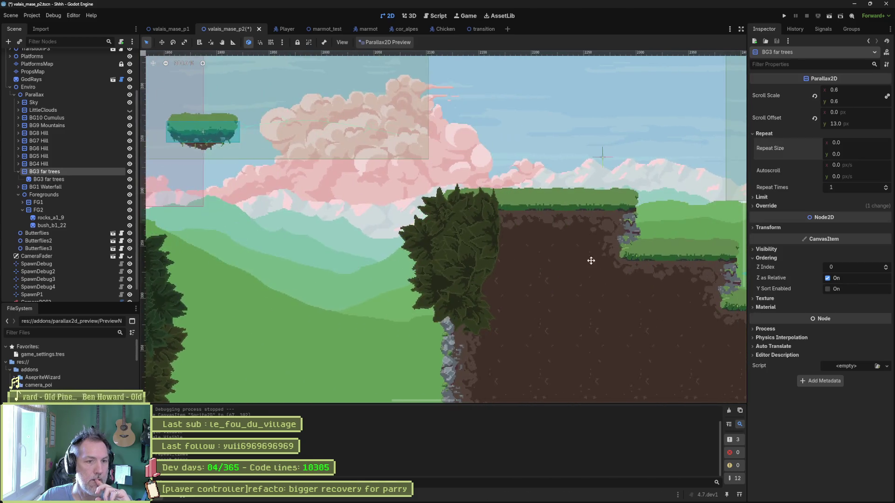
scroll(422, 265, "down", 2)
scroll(423, 265, "down", 2)
scroll(215, 244, "left", 10)
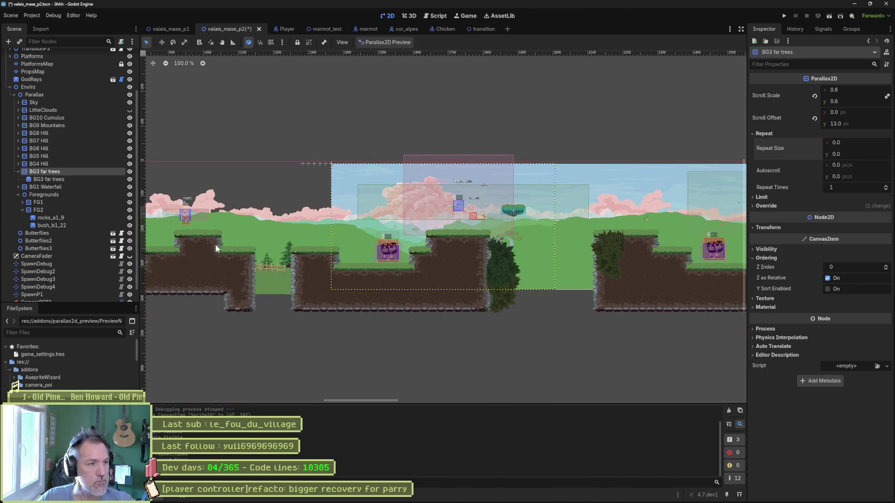
left_click(49, 179)
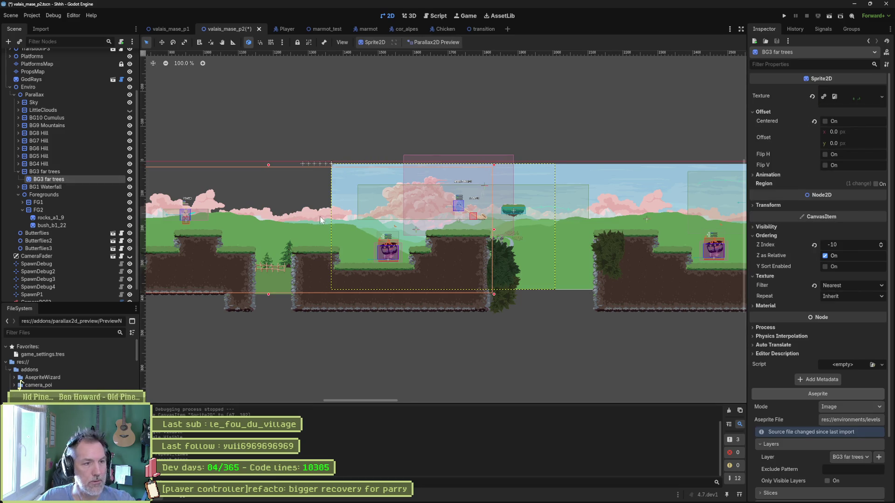
- Enable the far-trees sprite region and crop it to the three pines (464, 208, 272, 96)
scroll(484, 261, "down", 2)
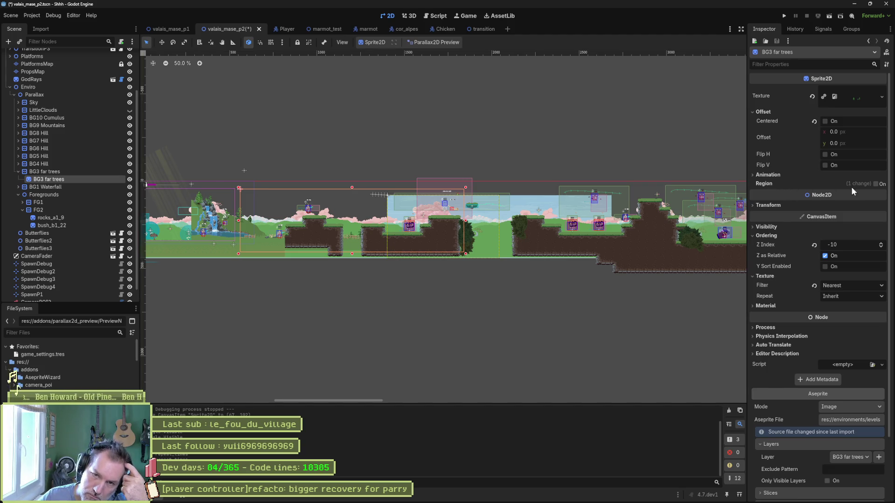
left_click(876, 183)
left_click(821, 226)
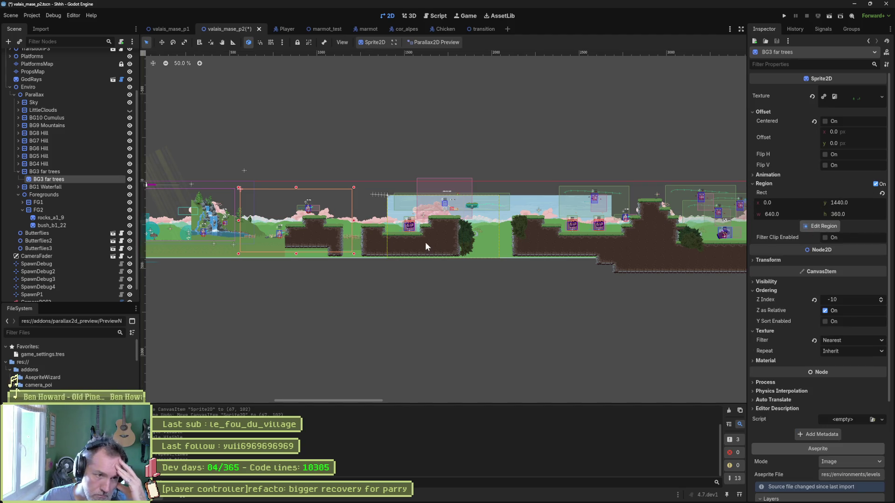
scroll(385, 231, "down", 5)
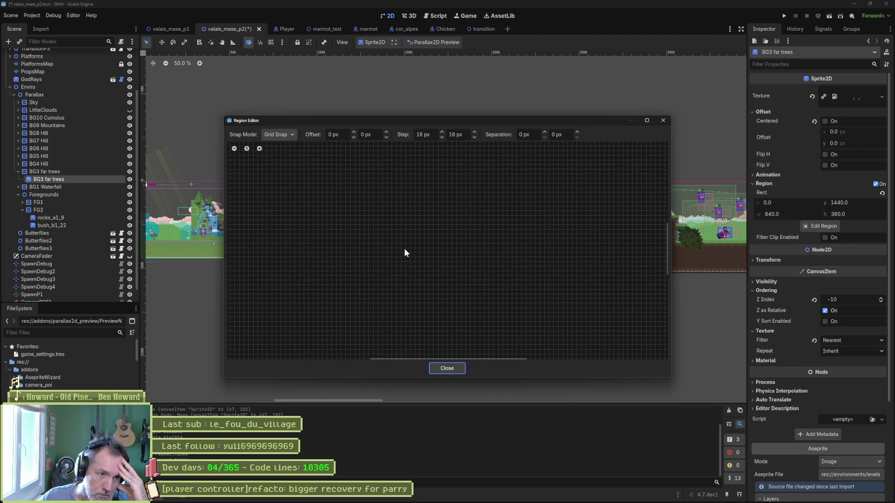
mouse_move(400, 251)
left_mouse_down()
mouse_move(411, 295)
mouse_move(402, 176)
mouse_move(412, 316)
left_mouse_up()
scroll(428, 259, "up", 8)
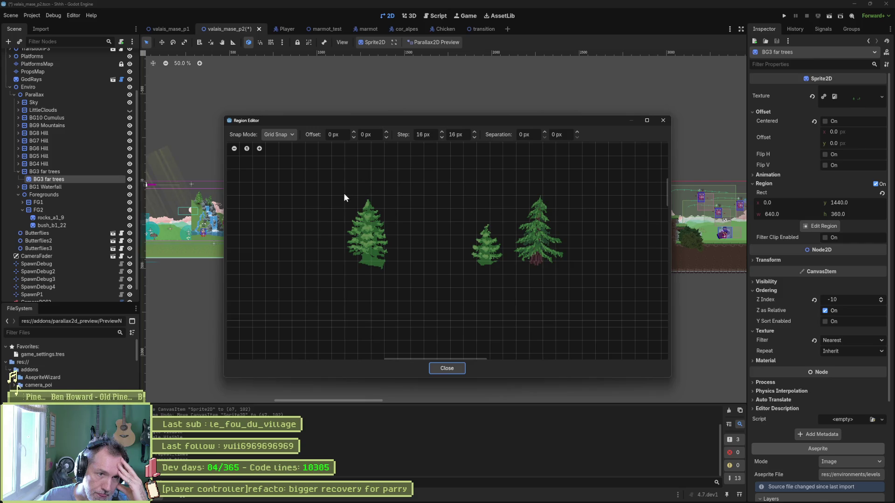
mouse_move(344, 195)
left_mouse_down()
mouse_move(438, 247)
mouse_move(570, 276)
left_mouse_up()
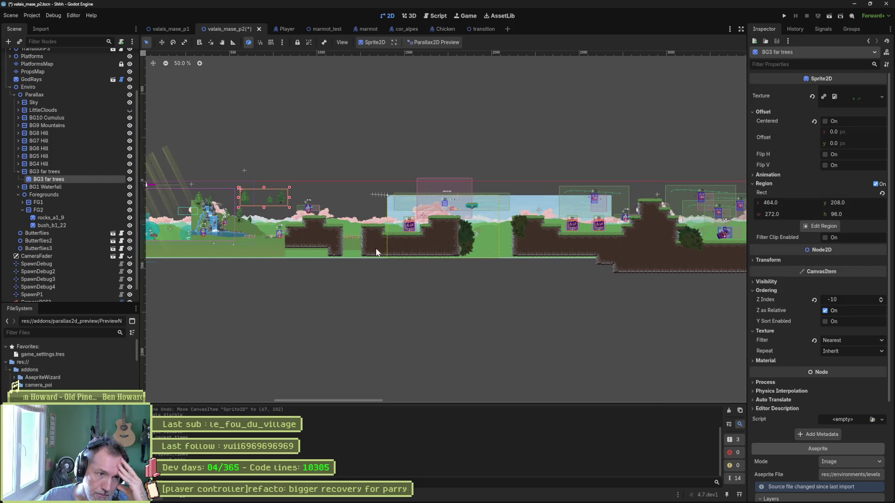
- Move the BG3 far trees sprite right toward the cliff, then save and run the game
left_click_drag(254, 243, 332, 242)
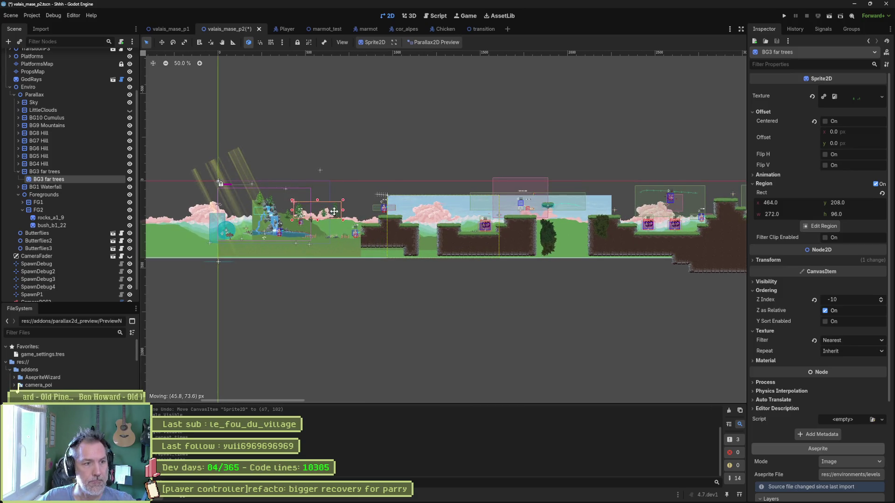
scroll(322, 234, "up", 4)
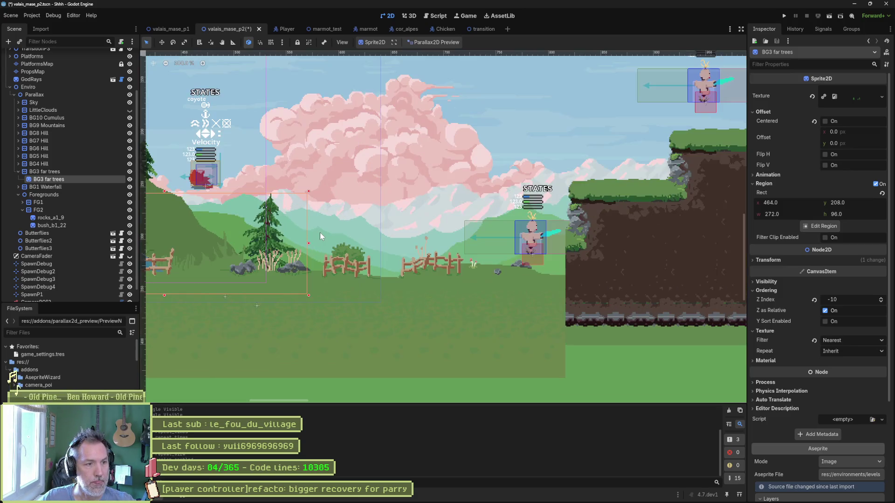
left_click(290, 238)
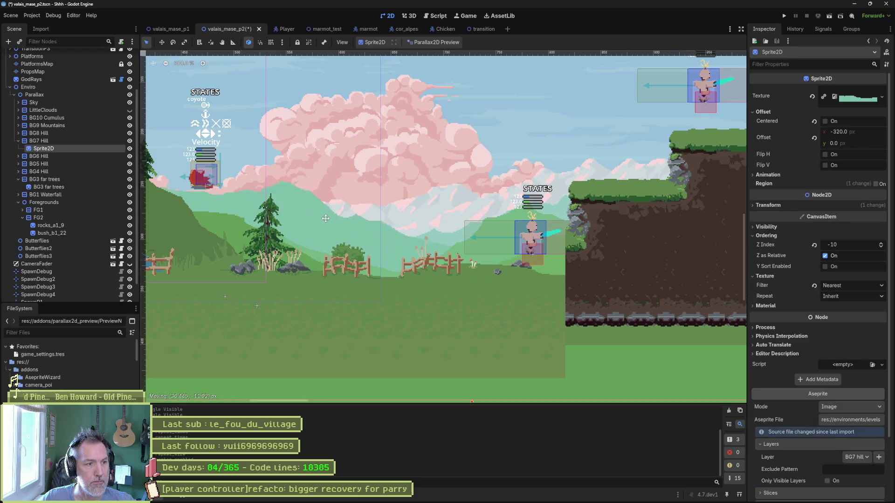
left_click(69, 187)
left_click_drag(247, 239, 497, 236)
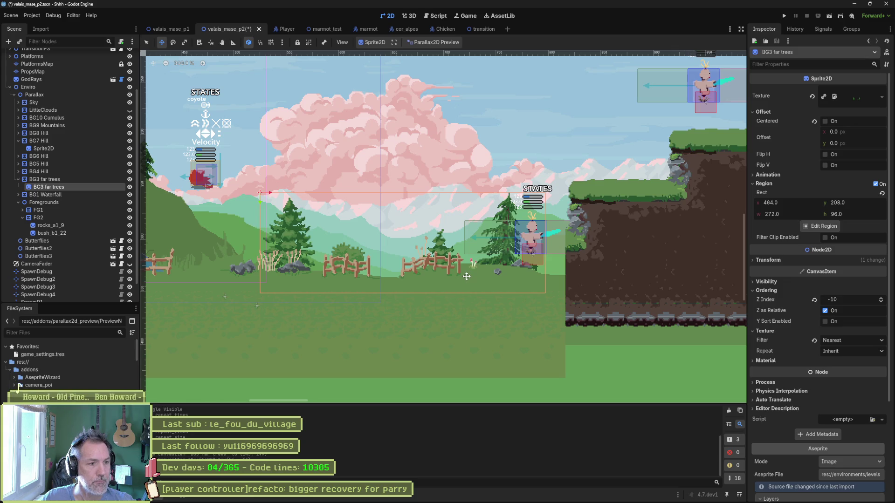
key("F6")
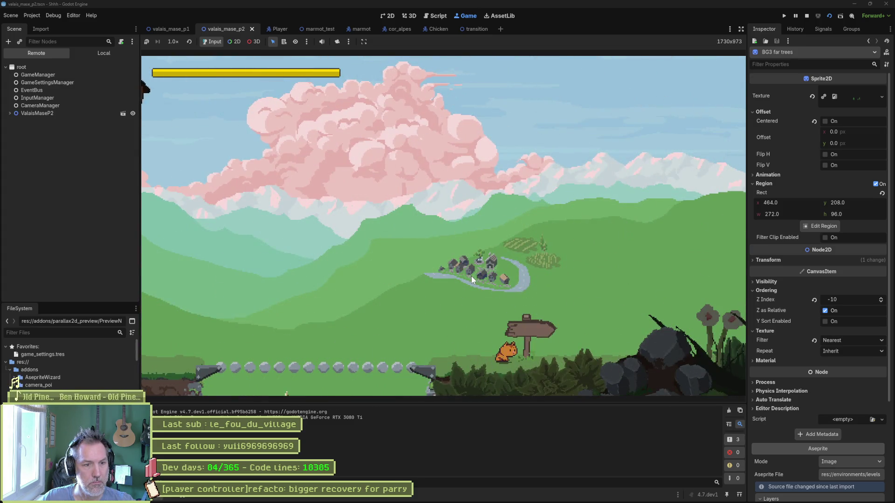
- Stop the game and set the ValaisMaseP2 root's Spawn to SpawnP1
key("F8")
scroll(54, 83, "up", 5)
left_click(51, 56)
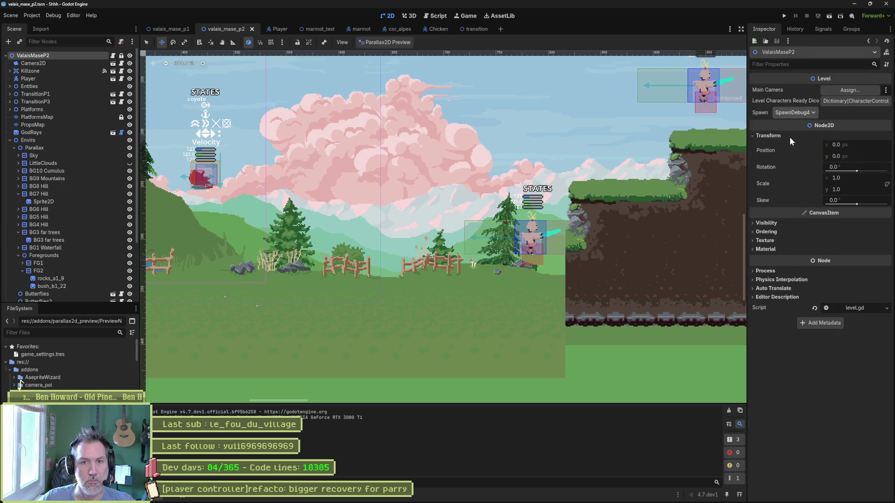
left_click(795, 112)
left_click(792, 157)
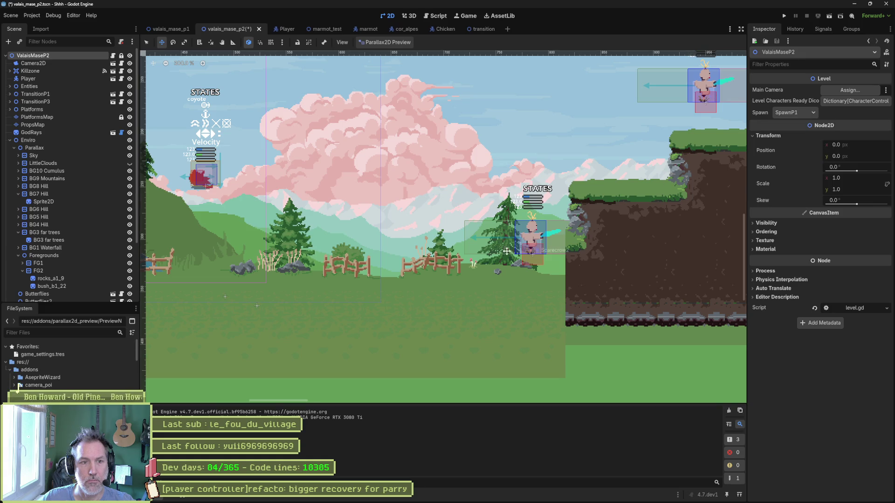
- Playtest from SpawnP1 walking right, then stop and pan to the far trees area
key("F6")
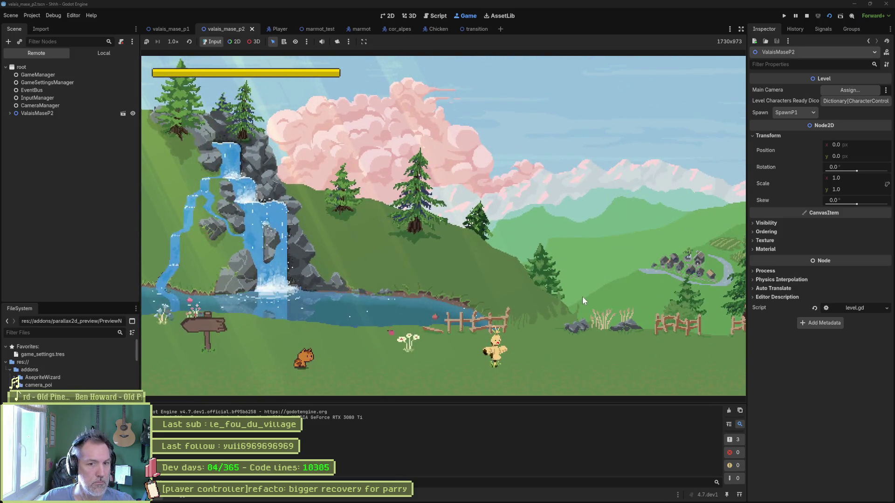
key("Right")
key("Right")
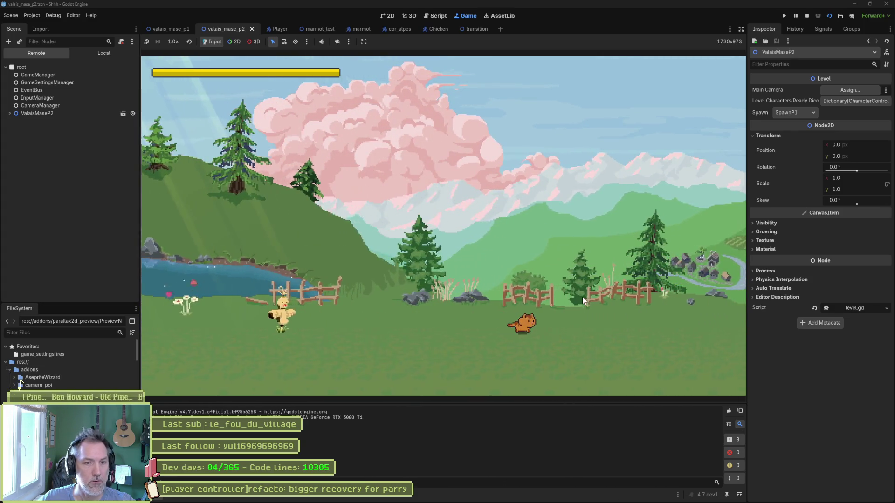
key("F8")
mouse_move(409, 264)
left_mouse_down()
mouse_move(503, 354)
mouse_move(615, 359)
mouse_move(655, 353)
mouse_move(667, 338)
left_mouse_up()
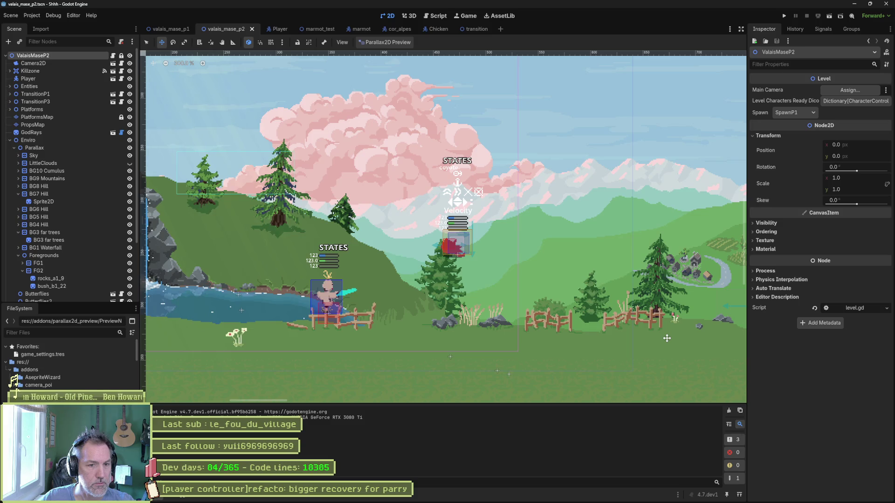
- Nudge the BG3 far trees sprite slightly right and down, then save and run the game
left_click(48, 240)
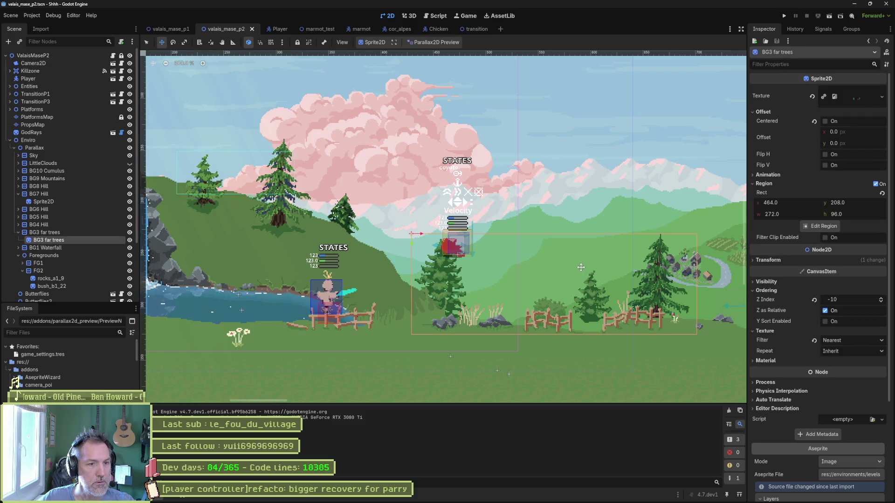
left_click_drag(577, 262, 594, 278)
key("F6")
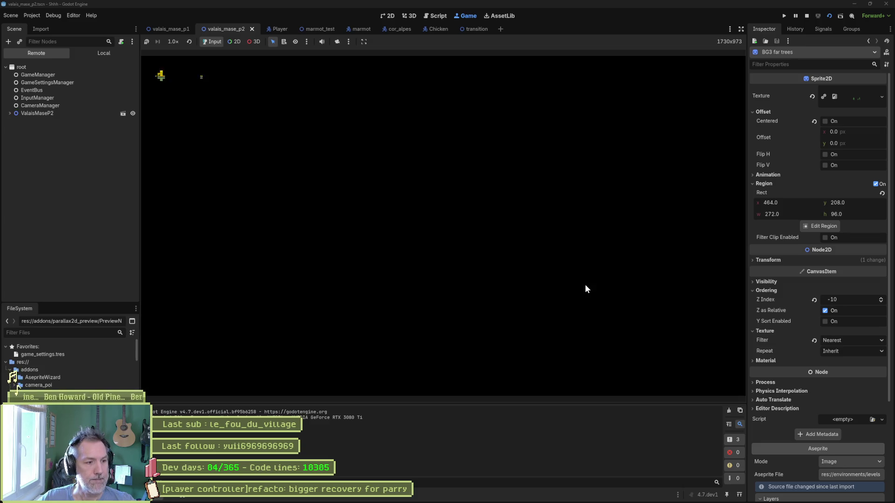
- Run and jump the marmot right across ledges, the floating island and cliffs toward the boss
key("Right")
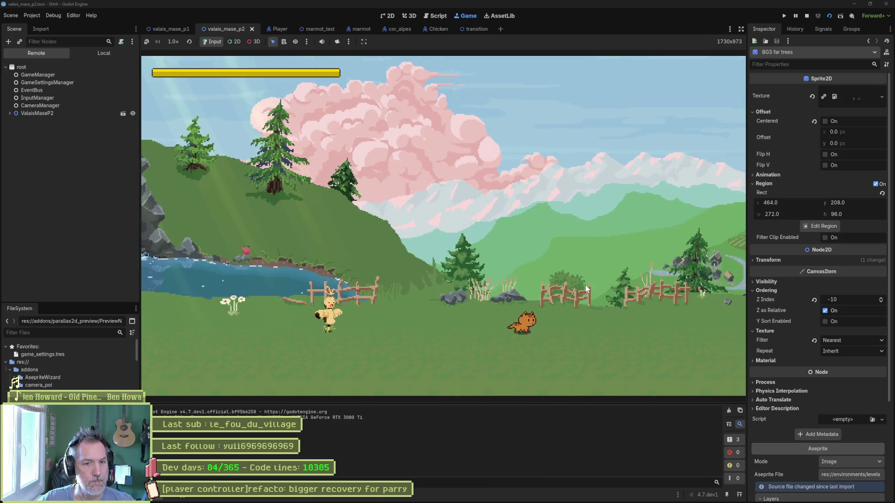
key("space")
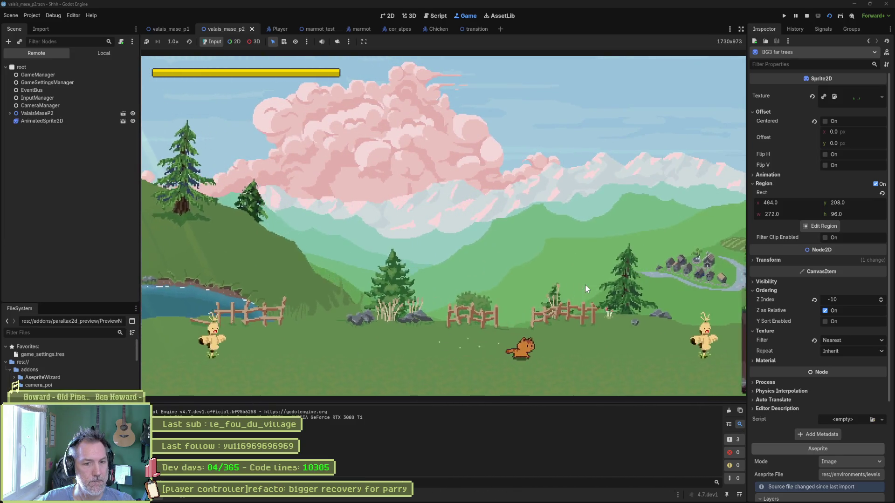
key("space")
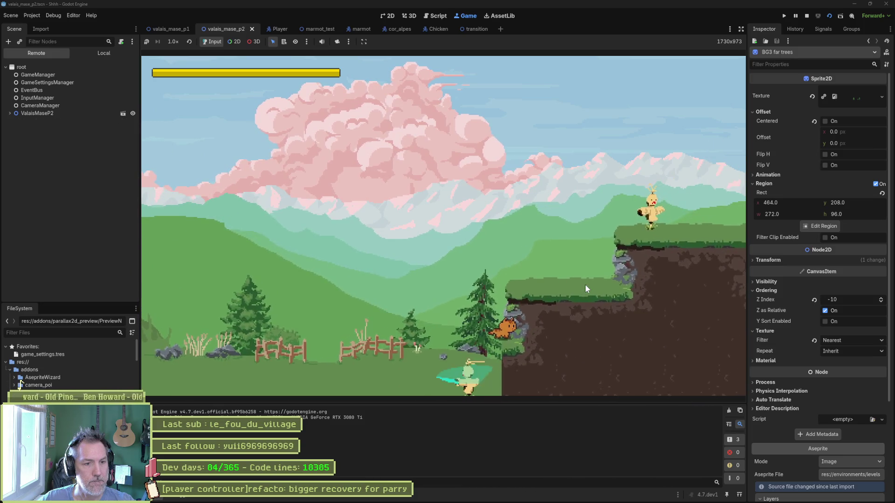
key("space")
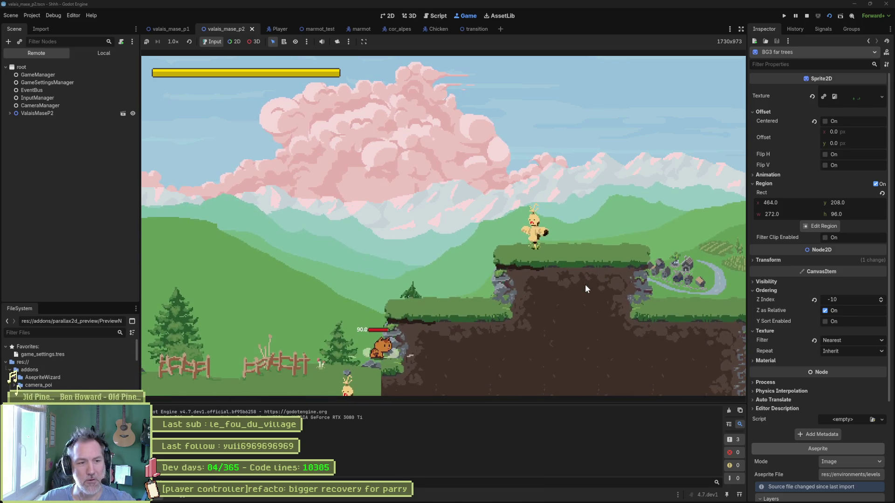
key("space")
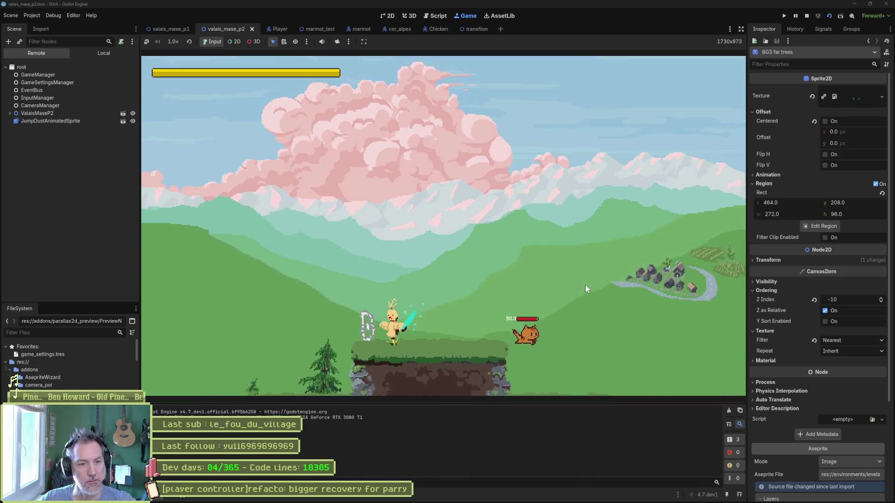
key("space")
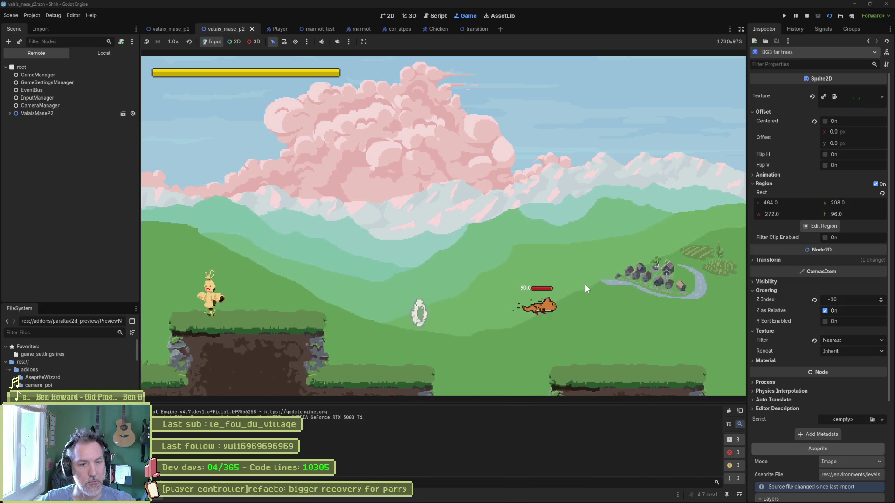
key("space")
key("Down")
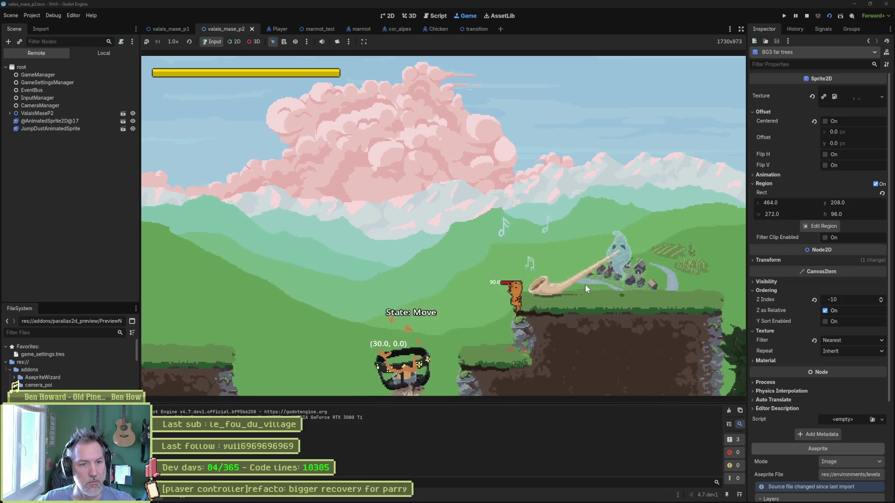
key("Right")
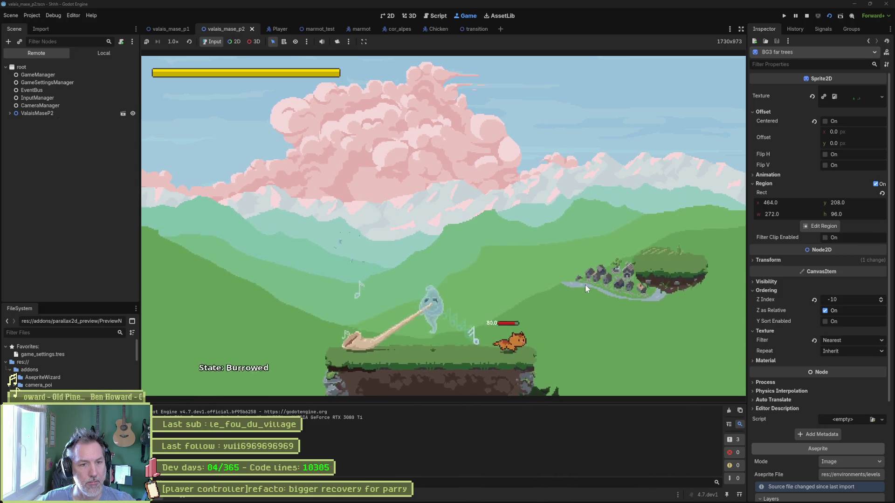
key("space")
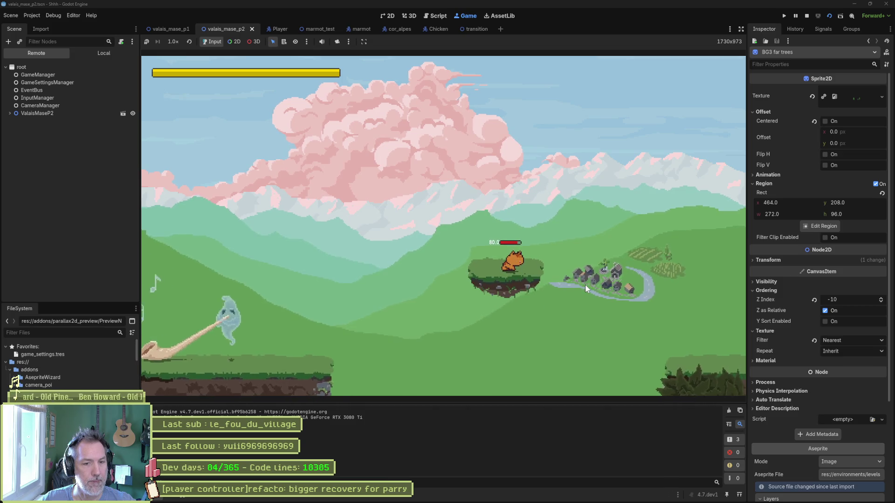
key("Right")
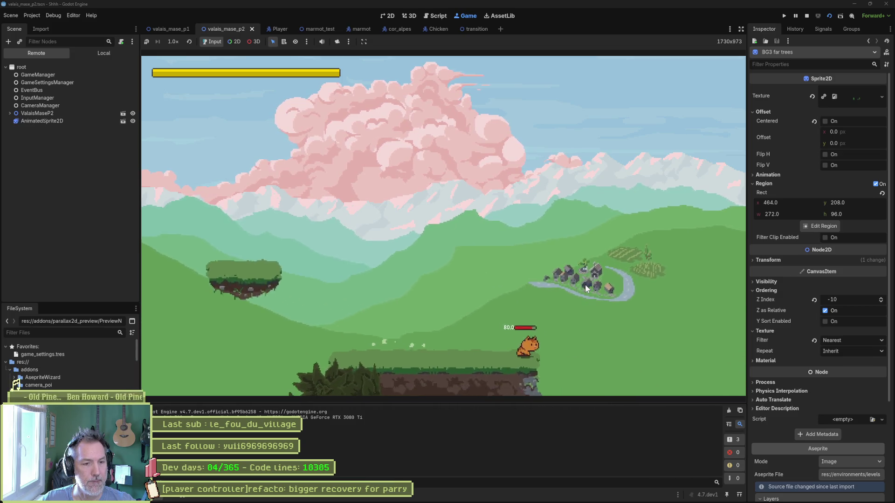
key("Right")
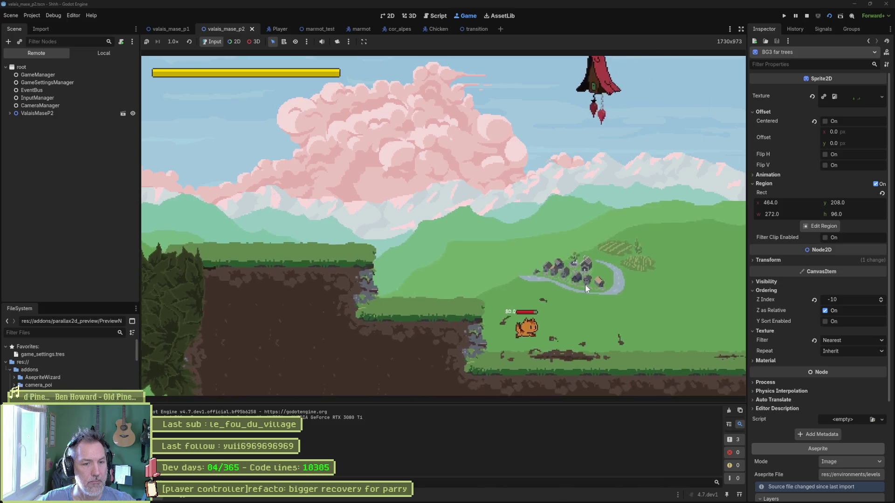
key("Right")
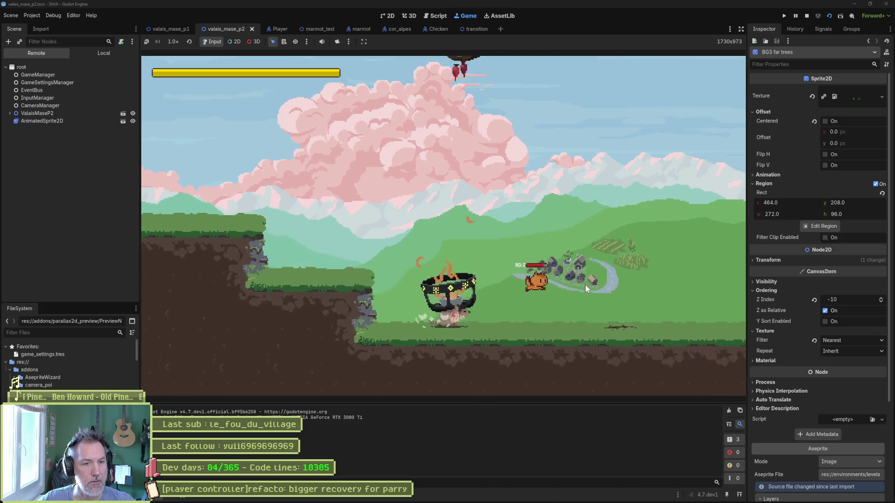
key("space")
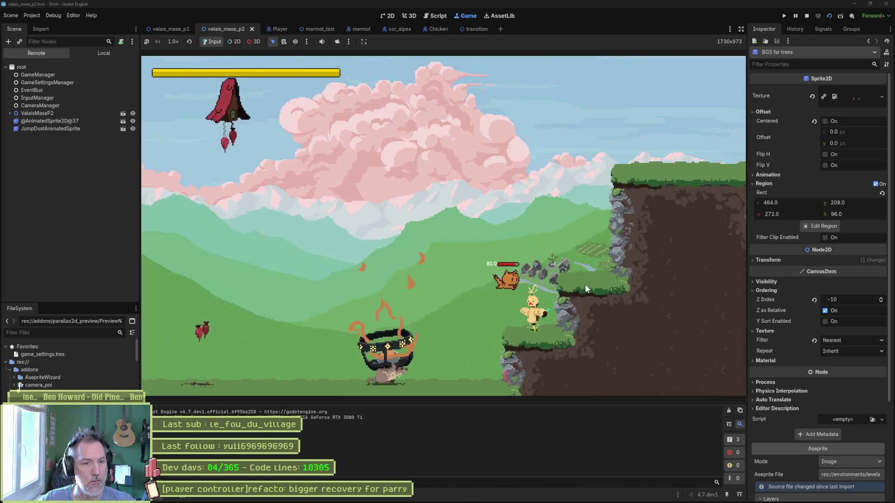
key("Left")
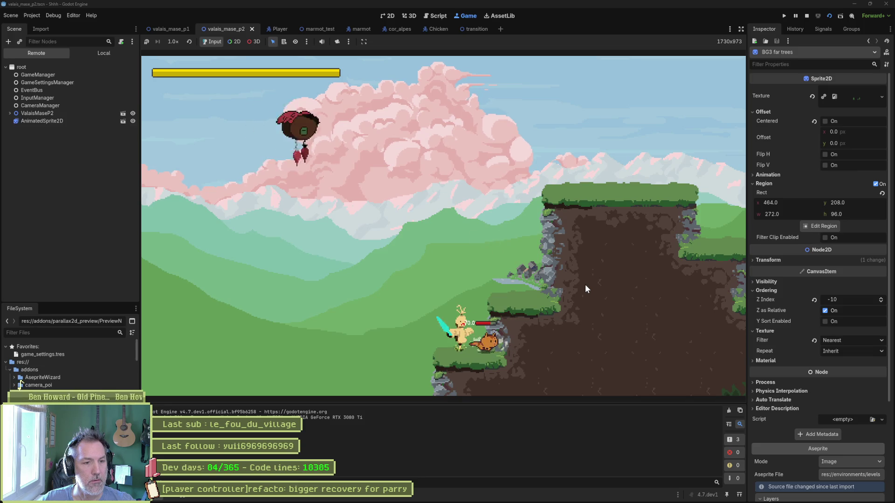
key("Right")
key("space")
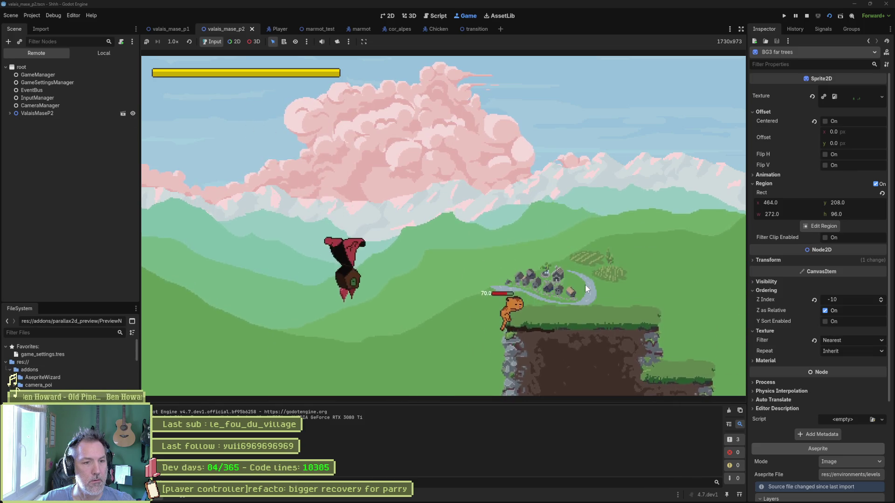
key("Right")
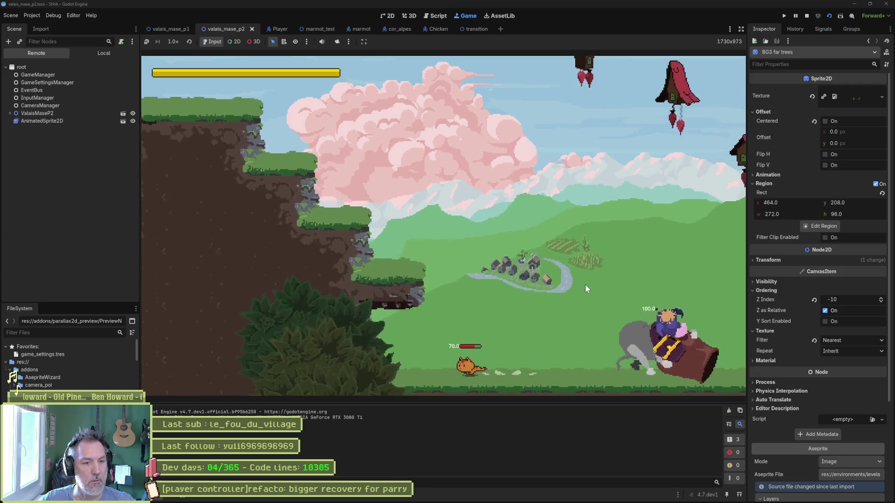
key("Right")
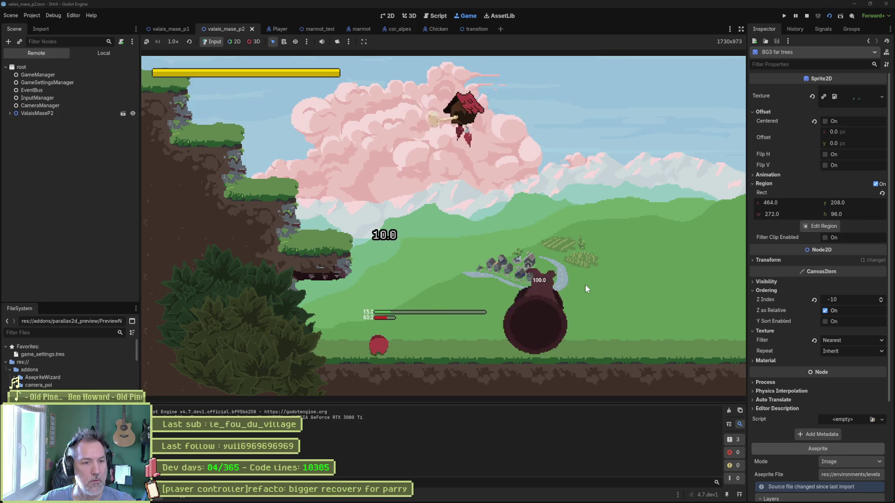
key("Right")
key("Right")
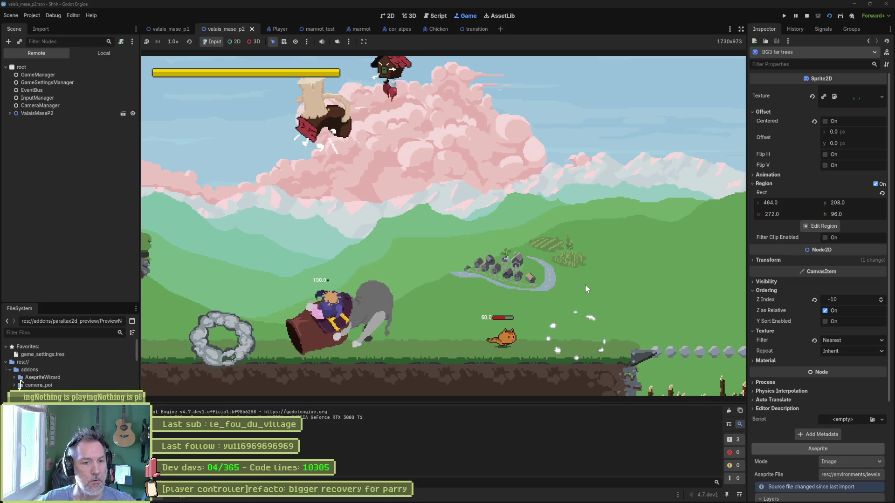
key("space")
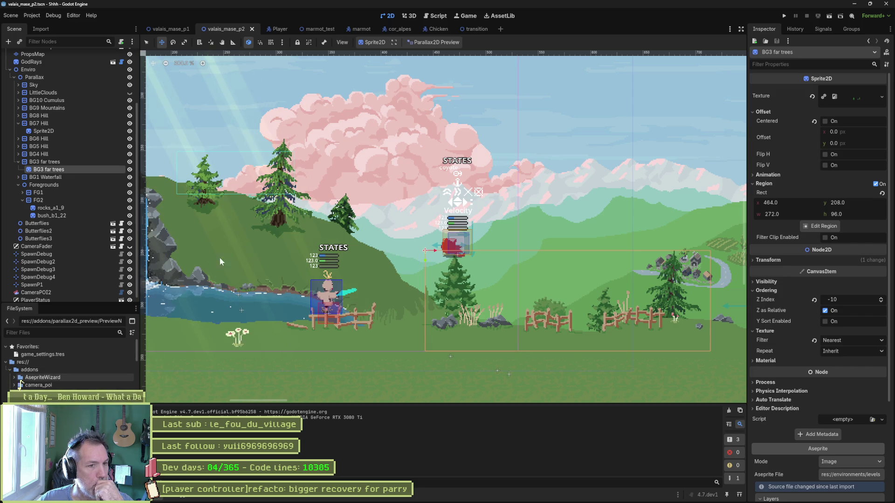
- Pan and zoom across the level scenery until the two tall bushes by the cliff gap are framed
scroll(416, 249, "down", 2)
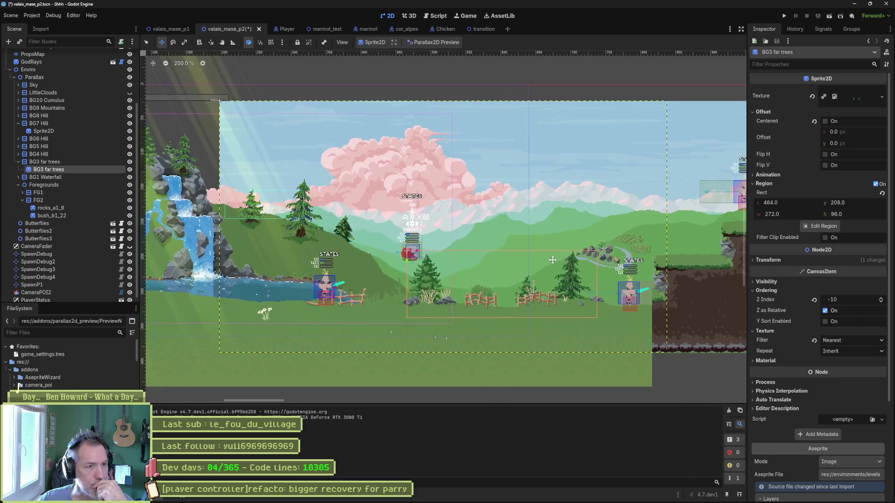
mouse_move(523, 257)
left_mouse_down()
mouse_move(469, 258)
mouse_move(462, 295)
mouse_move(466, 241)
mouse_move(458, 246)
left_mouse_up()
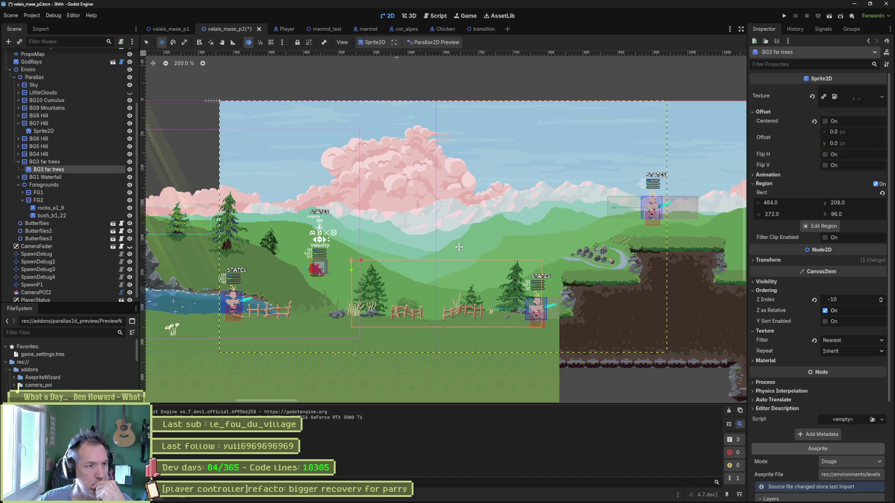
left_click_drag(478, 246, 531, 249)
mouse_move(590, 246)
left_mouse_down()
mouse_move(342, 249)
mouse_move(344, 216)
left_mouse_up()
scroll(218, 125, "left", 10)
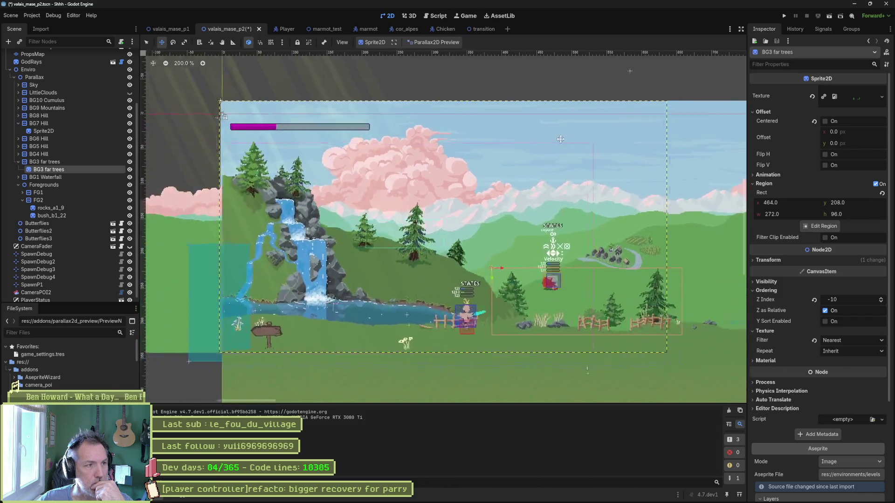
scroll(204, 110, "right", 4)
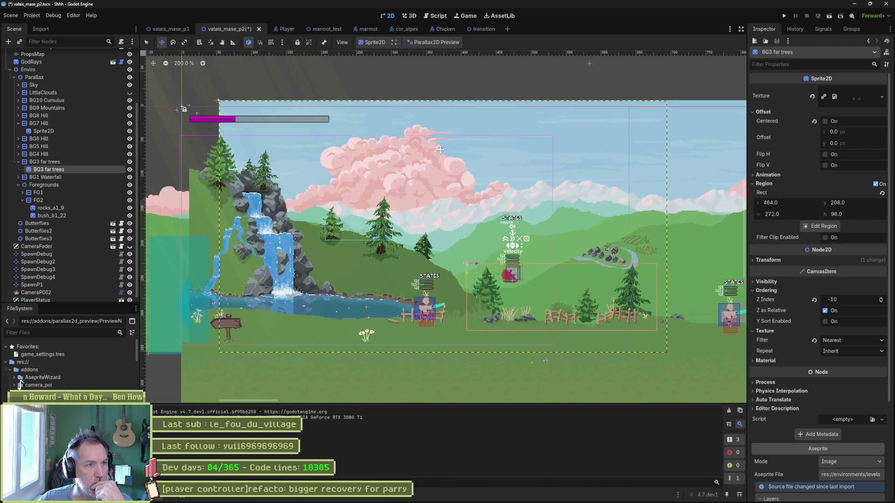
left_click_drag(326, 148, 223, 145)
scroll(405, 170, "down", 4)
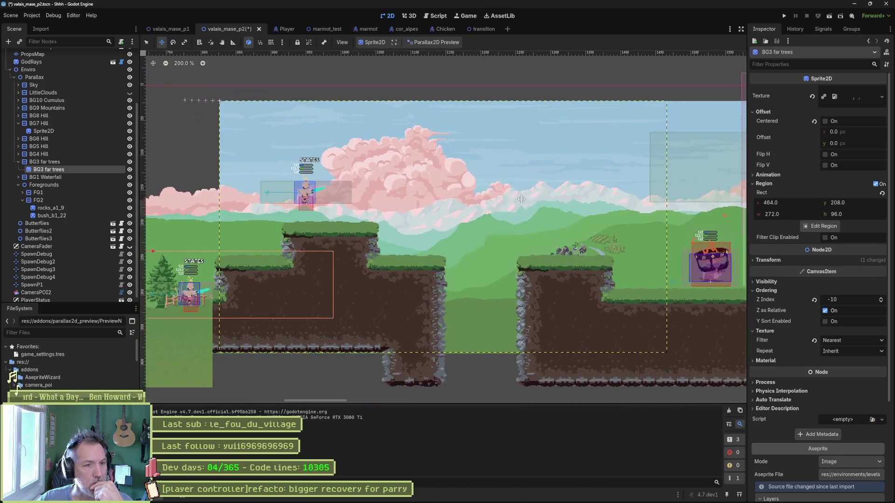
scroll(365, 207, "up", 4)
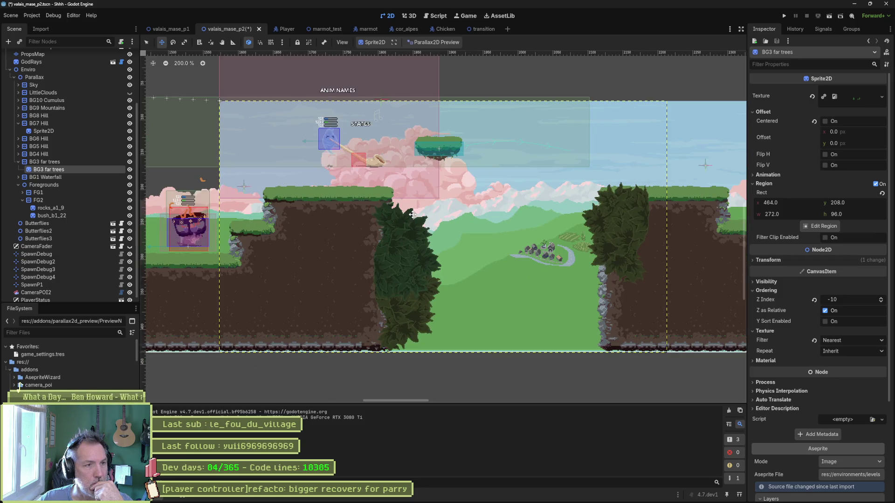
left_click_drag(413, 214, 422, 218)
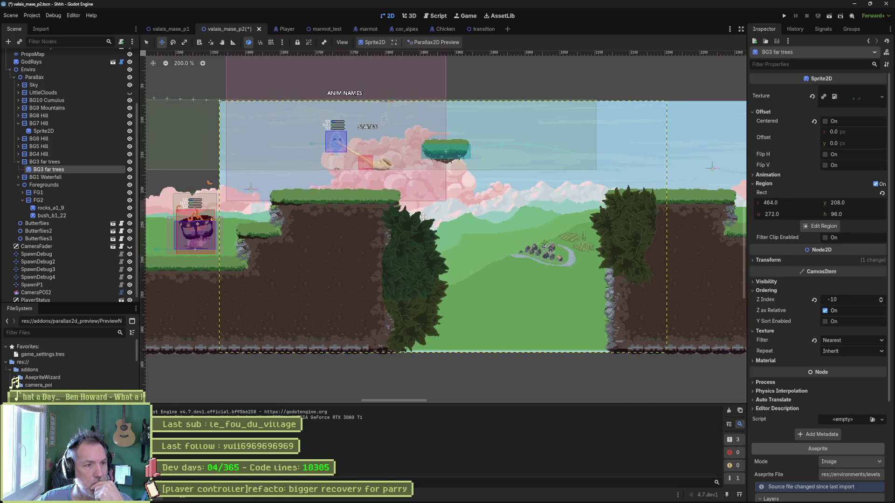
- Shift the two left bushes up and left, and flip the right-hand bush upside down, lowering it
key("q")
left_click(414, 255)
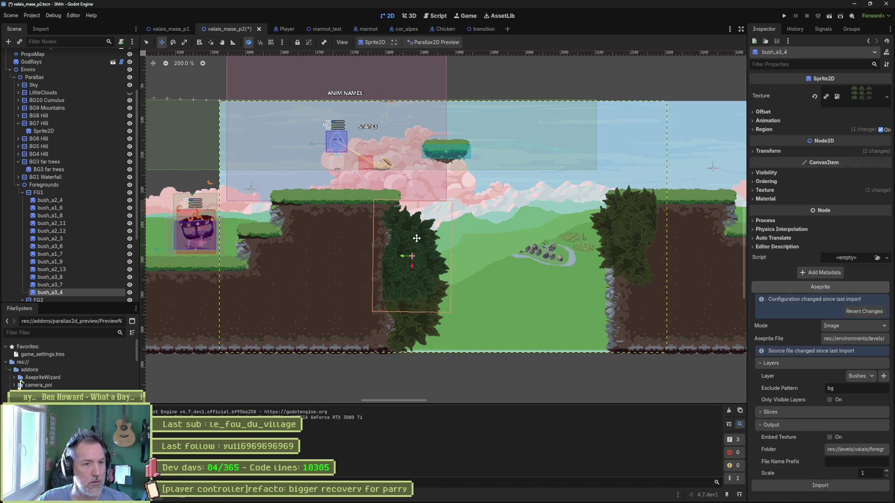
left_click_drag(415, 237, 403, 227)
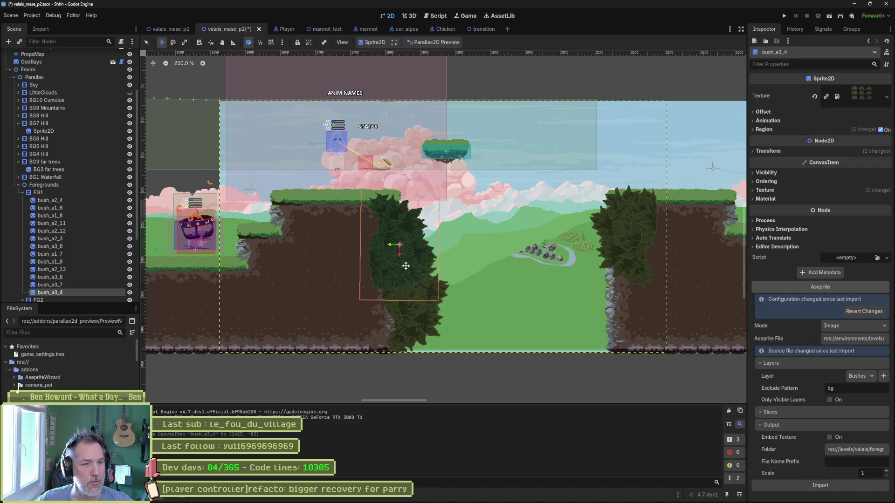
key("q")
left_click_drag(410, 318, 402, 315)
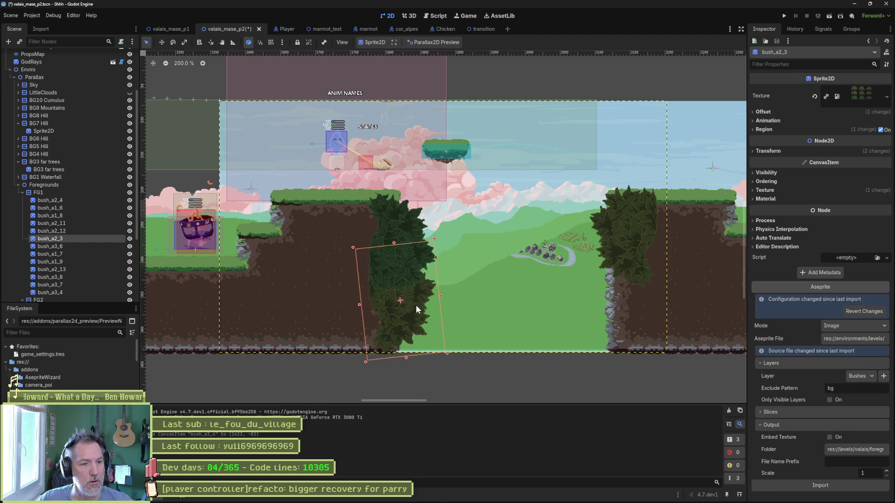
left_click(620, 322)
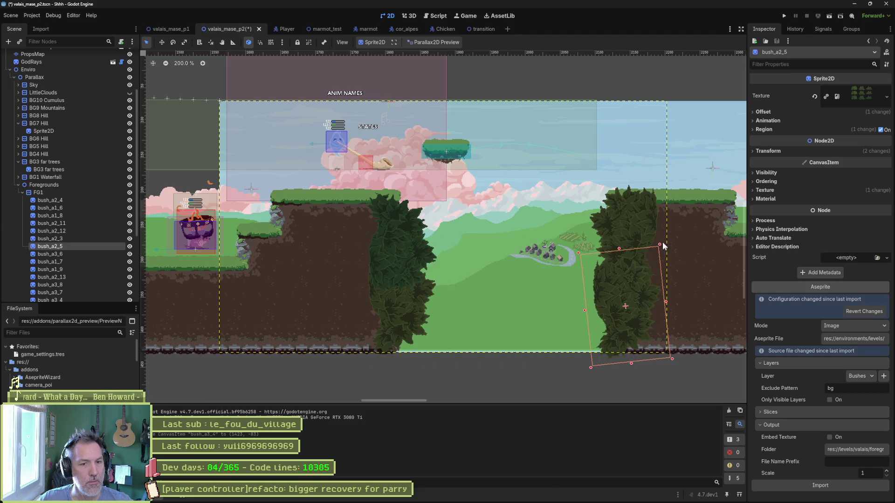
left_click_drag(640, 259, 597, 373)
left_click_drag(642, 322, 644, 363)
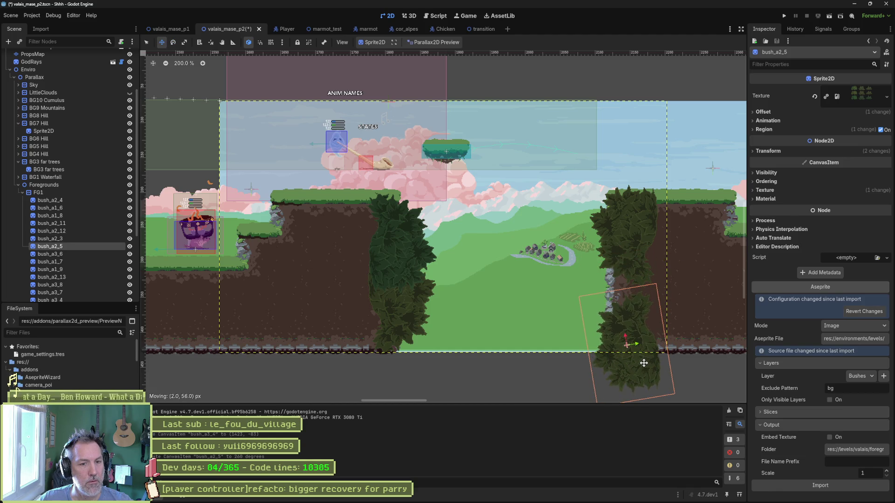
- Move bush_a3_5 down beside the right cliff tilted about 30°, and shift bush_a2_4 slightly right
left_click(404, 248)
left_click_drag(407, 248, 651, 302)
mouse_move(614, 240)
left_mouse_down()
mouse_move(637, 374)
mouse_move(679, 367)
mouse_move(648, 271)
mouse_move(644, 278)
mouse_move(631, 269)
left_mouse_up()
key("w")
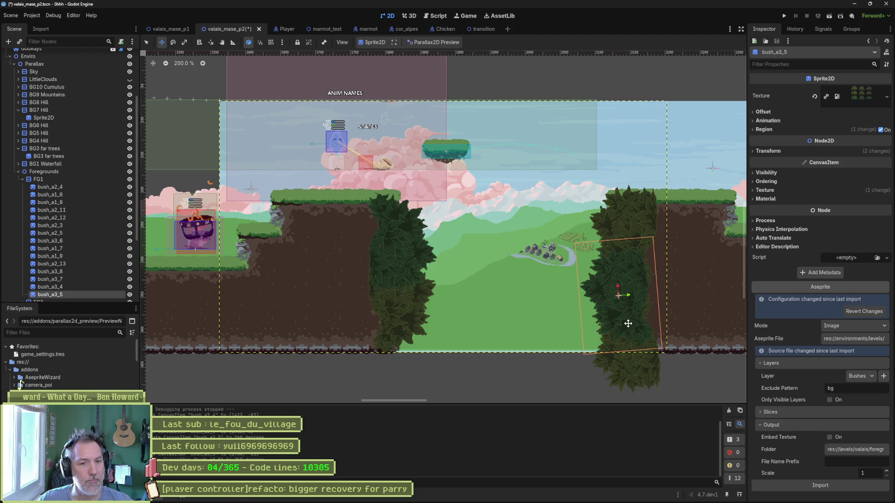
mouse_move(628, 321)
left_mouse_down()
mouse_move(595, 326)
mouse_move(610, 339)
left_mouse_up()
left_click(627, 221)
key("w")
left_click_drag(633, 221, 644, 221)
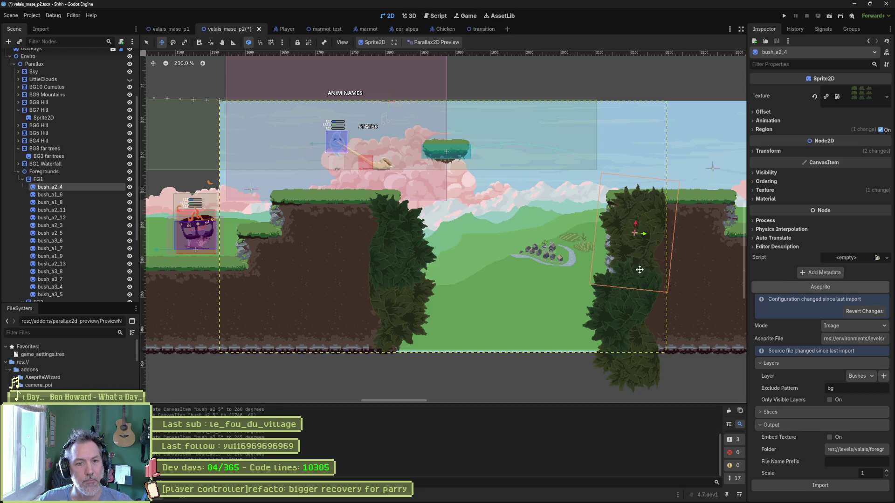
- Shift bush_a3_4 left, and tilt bush_a2_3 back about 5° while nudging it down-left
key("q")
left_click(395, 228)
left_click_drag(411, 231, 395, 230)
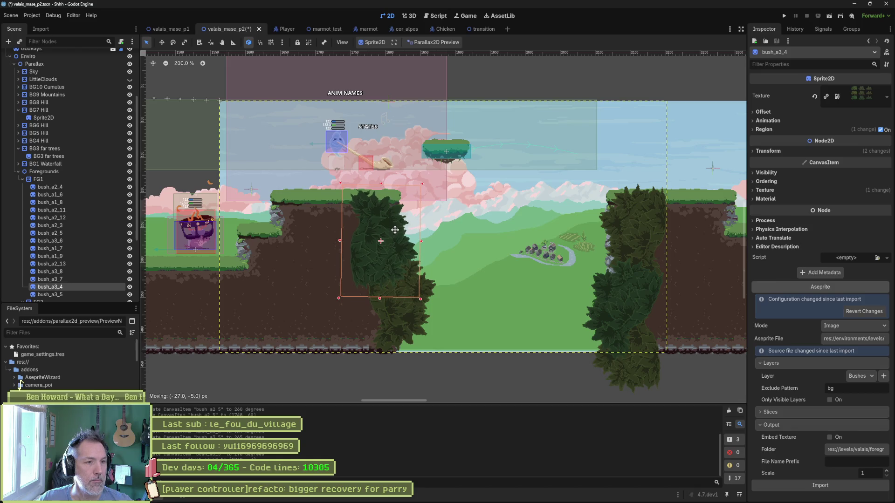
left_click(407, 321)
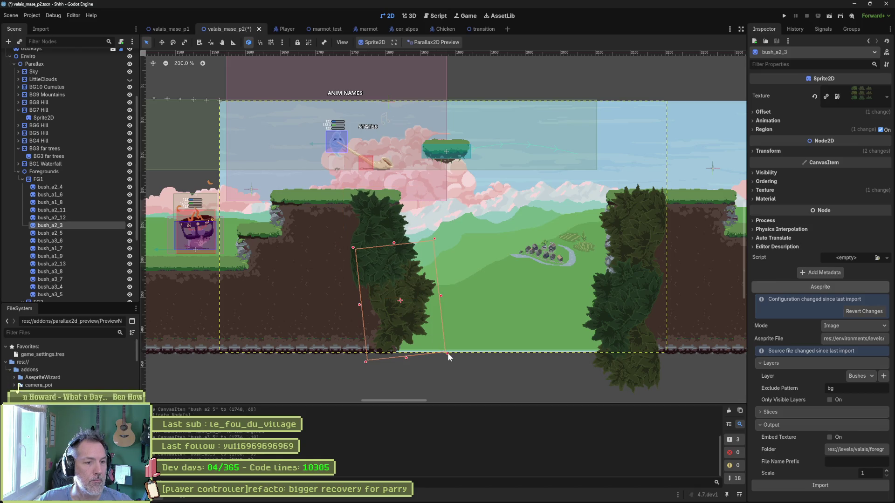
key("e")
mouse_move(433, 340)
left_mouse_down()
mouse_move(443, 329)
mouse_move(418, 312)
mouse_move(429, 300)
mouse_move(426, 318)
left_mouse_up()
key("w")
left_click_drag(425, 331, 422, 335)
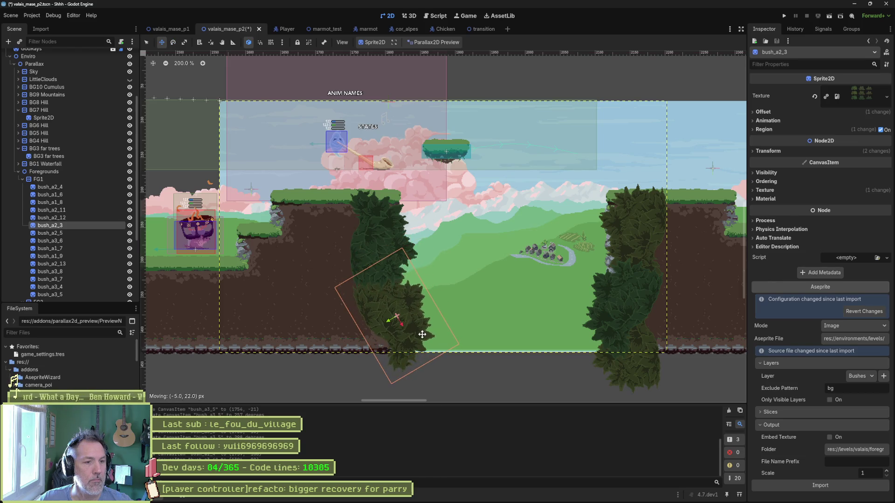
- Rotate bush_a2_5 about 21° to 265 degrees and move it left
left_click(635, 376)
key("e")
left_click_drag(658, 275, 679, 321)
key("w")
left_click_drag(630, 372, 592, 372)
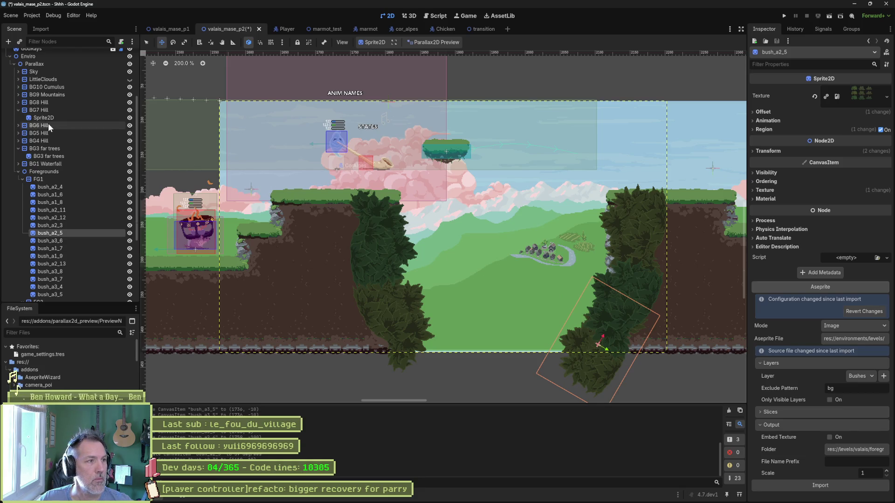
scroll(49, 123, "up", 5)
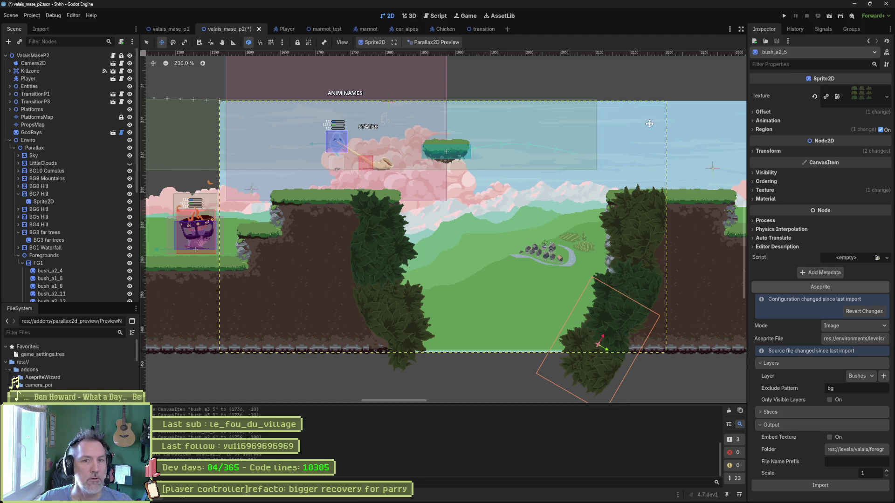
- Set the ValaisMaseP2 Spawn to SpawnDebug2 (after briefly picking SpawnDebug3) and run the level
left_click(49, 56)
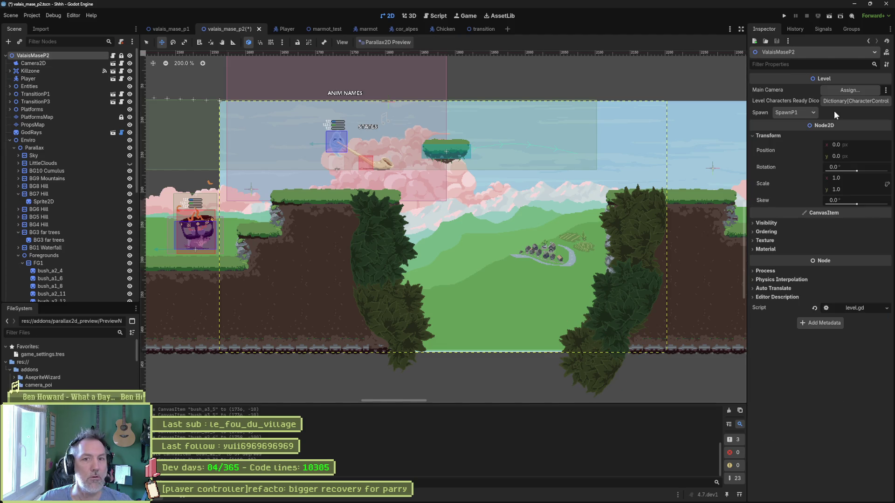
left_click(809, 114)
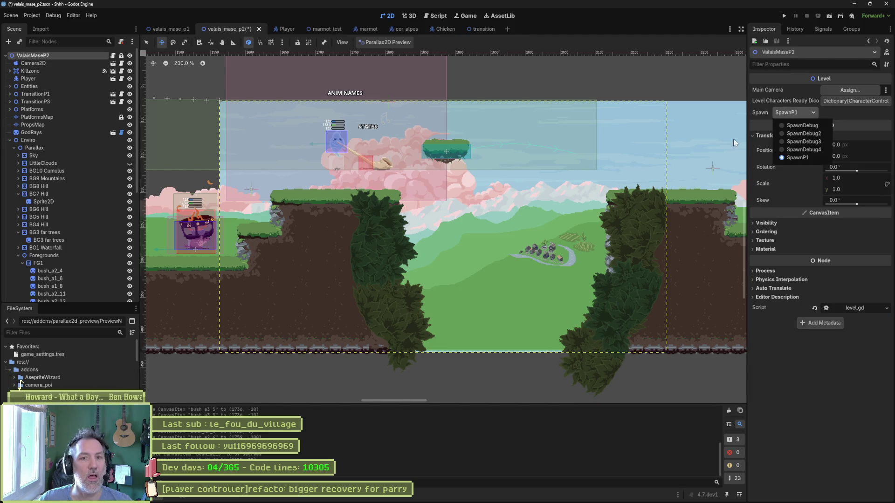
left_click(810, 141)
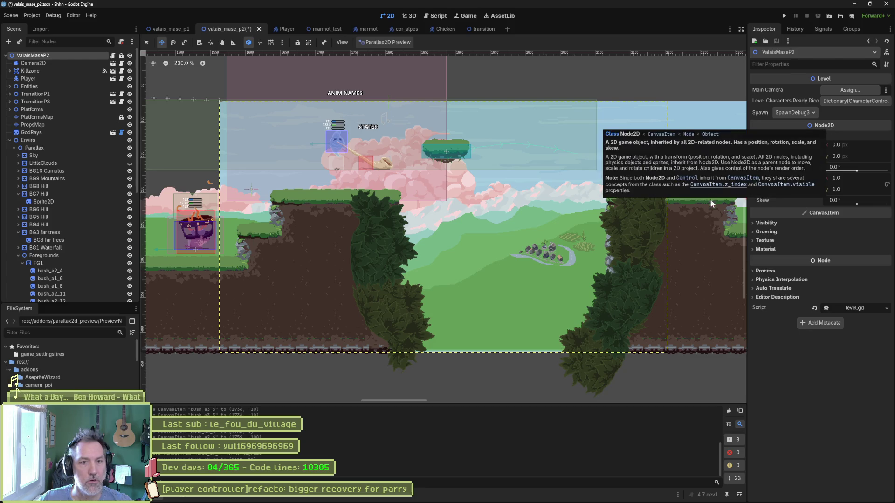
scroll(714, 167, "down", 3)
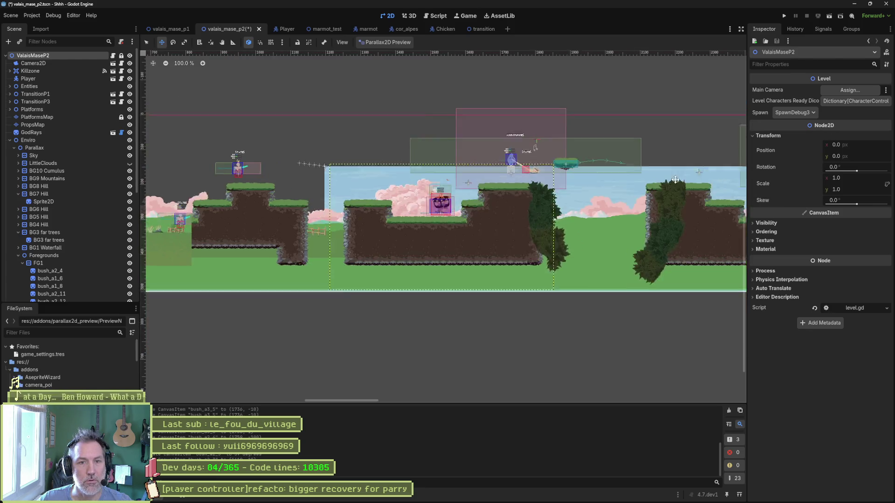
scroll(672, 185, "up", 3)
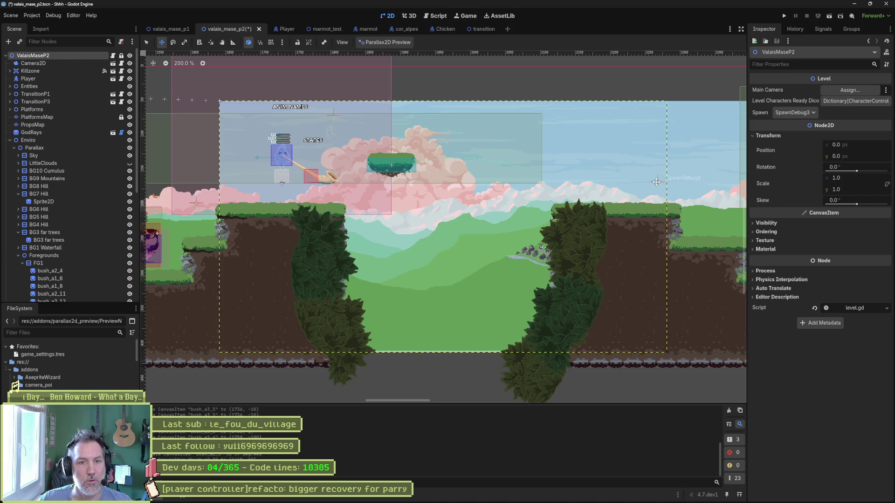
left_click(803, 114)
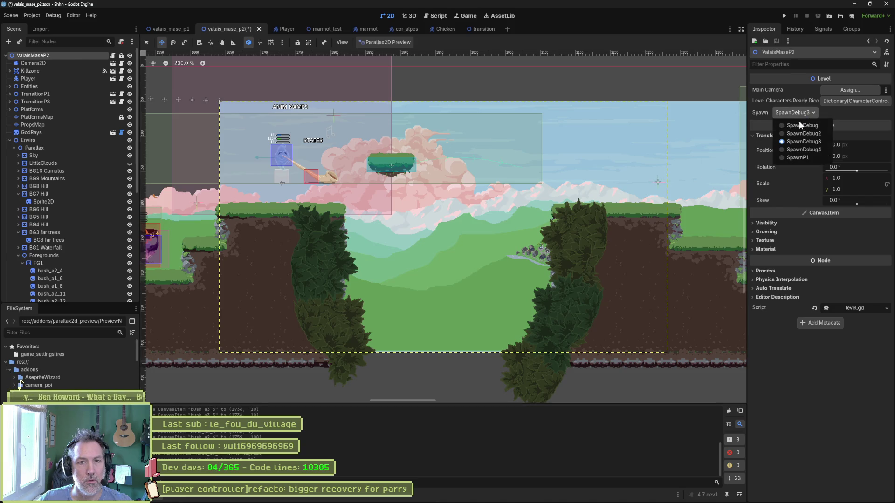
left_click(799, 133)
key("F6")
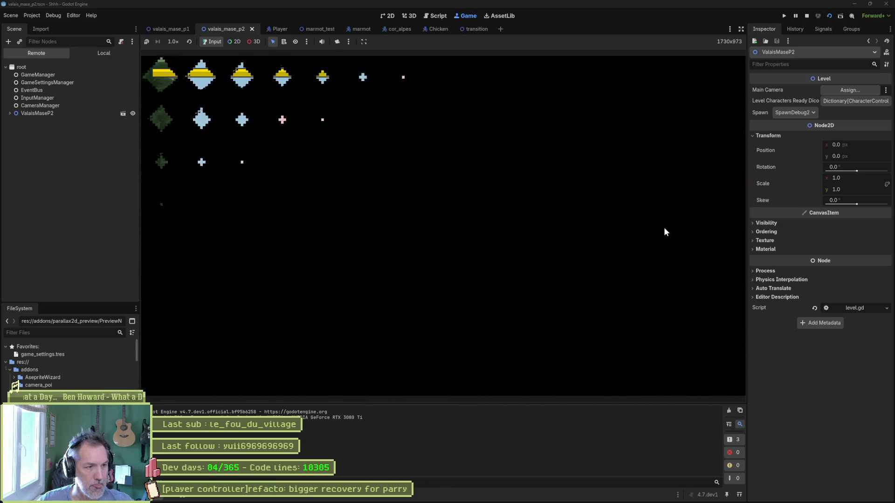
- Stop the running playtest to return to the 2D scene
key("F8")
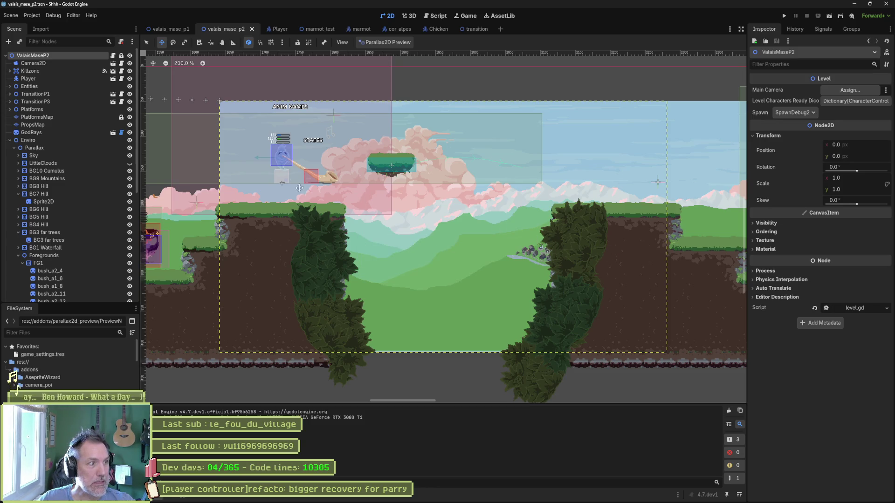
- Raise the Killzone to position 13, 378, then save and playtest the scene with F6
left_click(35, 71)
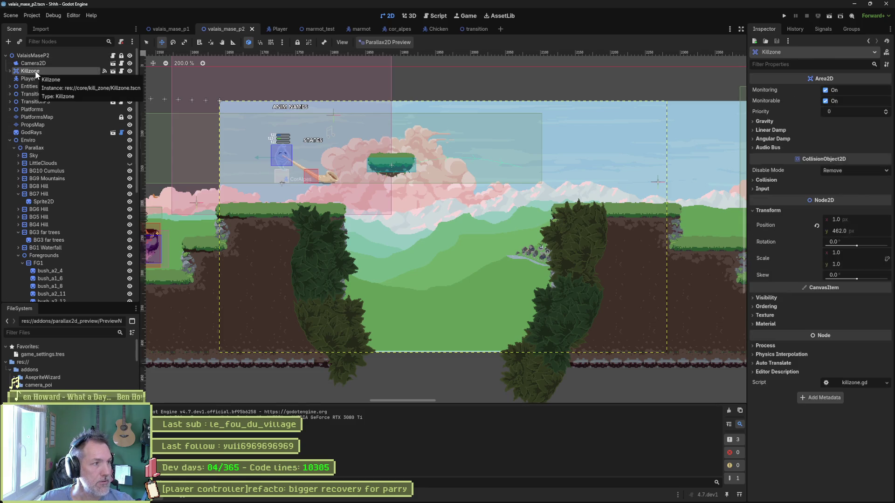
key("f")
left_click_drag(280, 210, 644, 222)
scroll(415, 259, "down", 3)
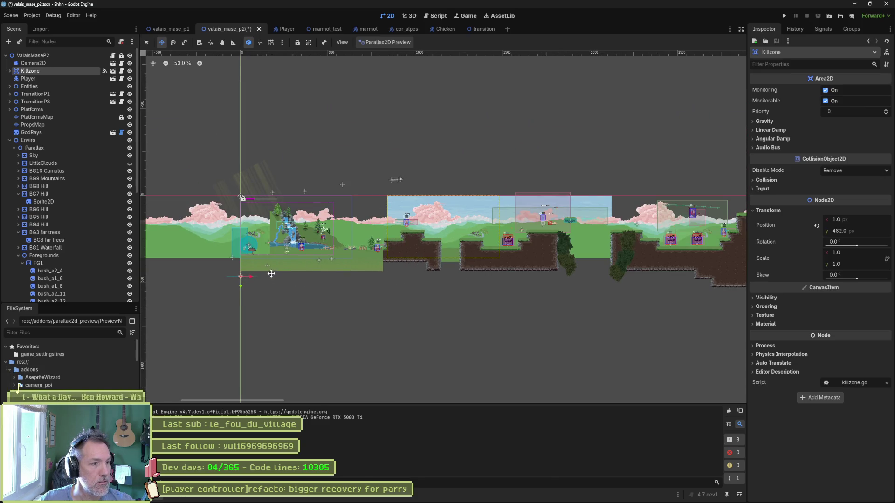
left_click_drag(270, 277, 272, 262)
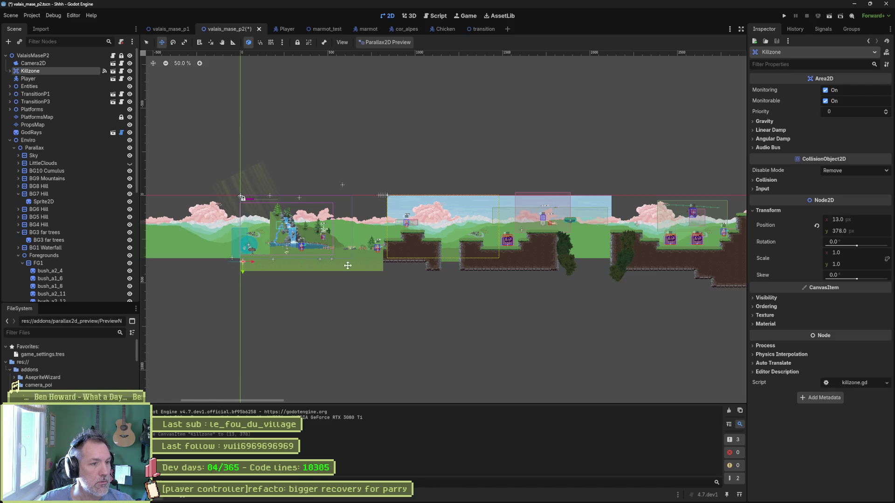
key("F6")
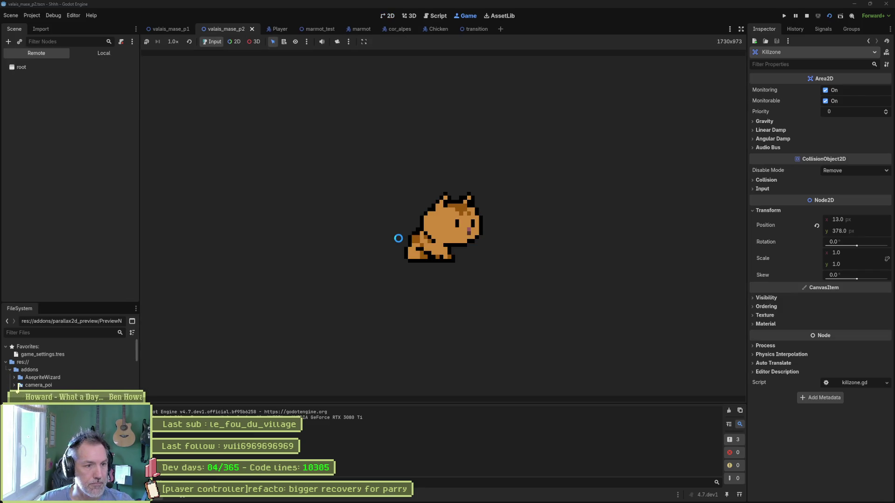
- Move the cat left and jump, stop the game, and return to the central cliffs
key("Left")
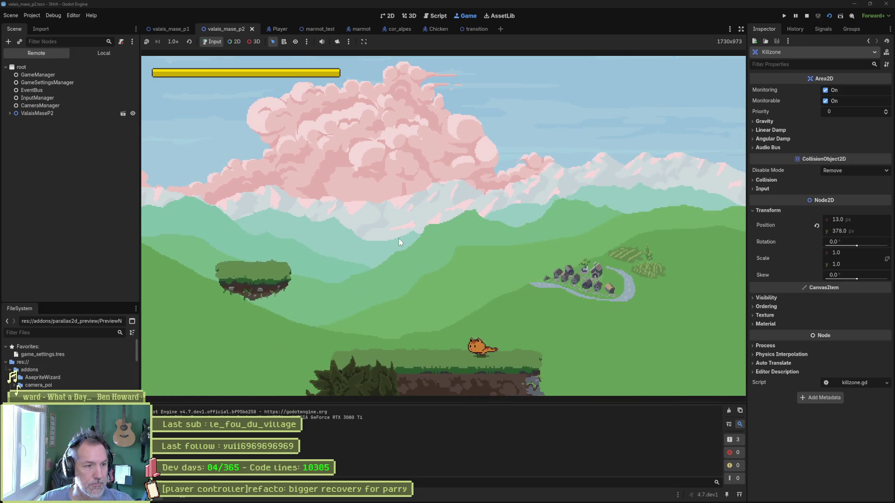
key("space")
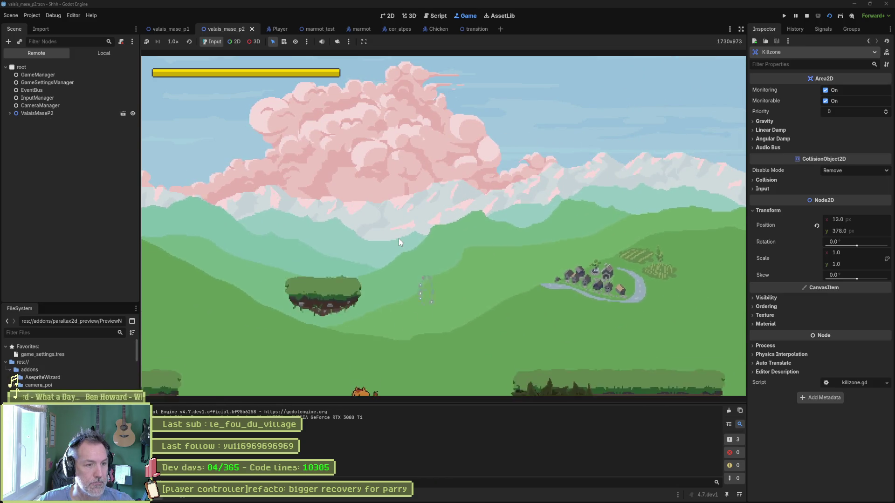
key("F8")
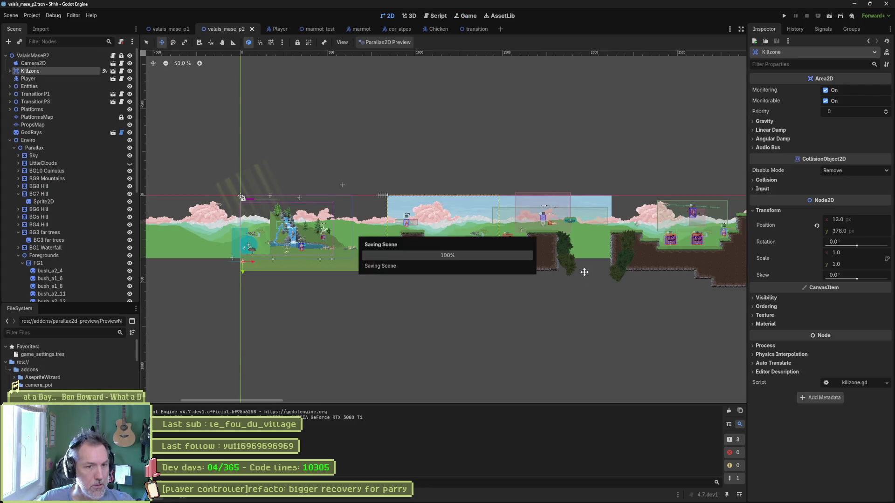
scroll(551, 276, "up", 5)
left_click_drag(572, 297, 562, 347)
- Flip bush_a3_4 horizontally with Flip H and shift it up and to the left
scroll(561, 338, "up", 5)
scroll(536, 279, "left", 3)
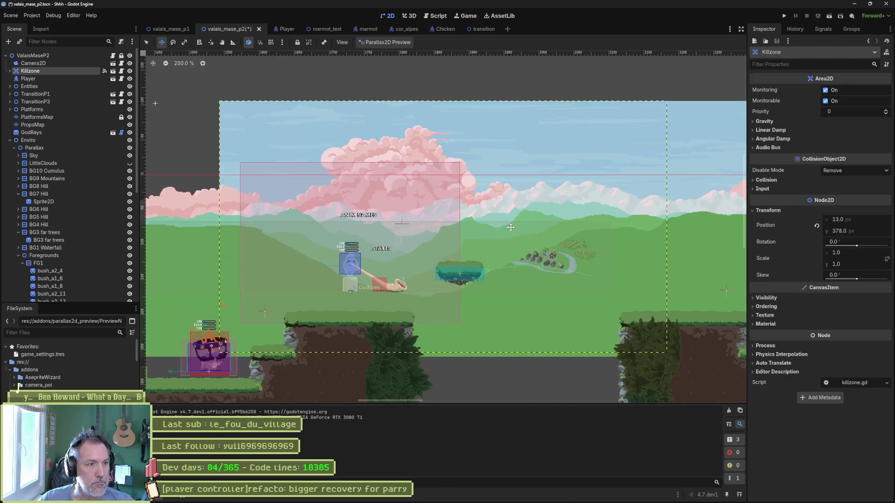
scroll(516, 209, "down", 2)
scroll(517, 209, "down", 2)
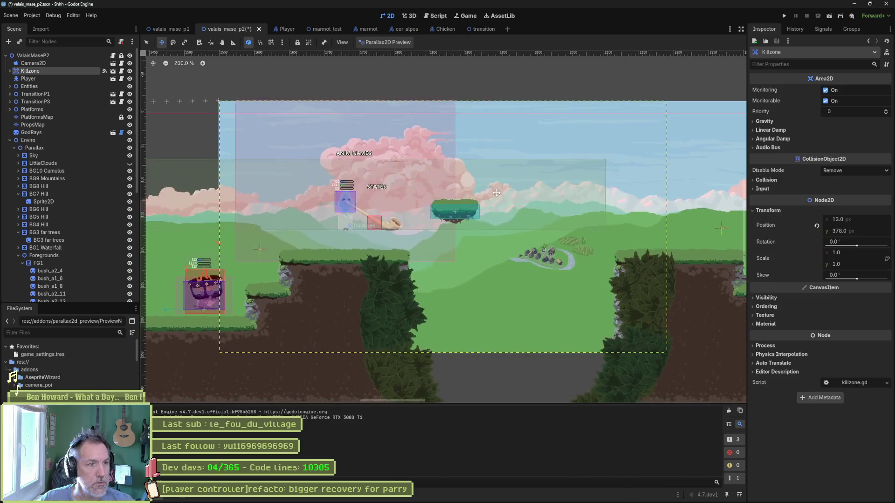
scroll(499, 191, "right", 1)
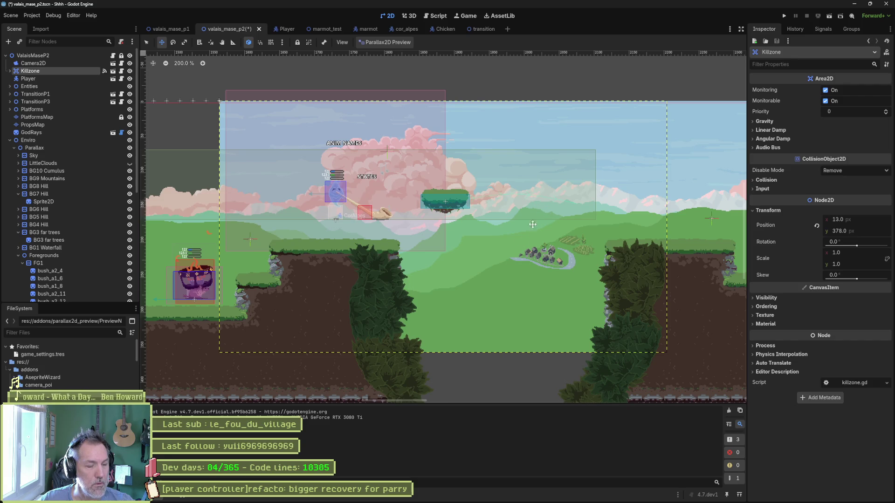
left_click(394, 299)
left_click_drag(392, 305, 391, 303)
left_click(764, 130)
left_click(764, 130)
left_click(763, 112)
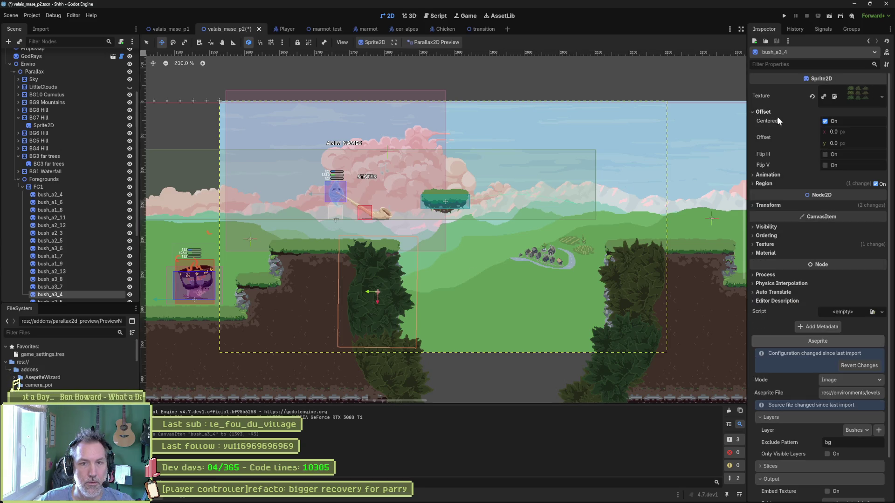
left_click(825, 154)
left_click_drag(398, 271, 387, 269)
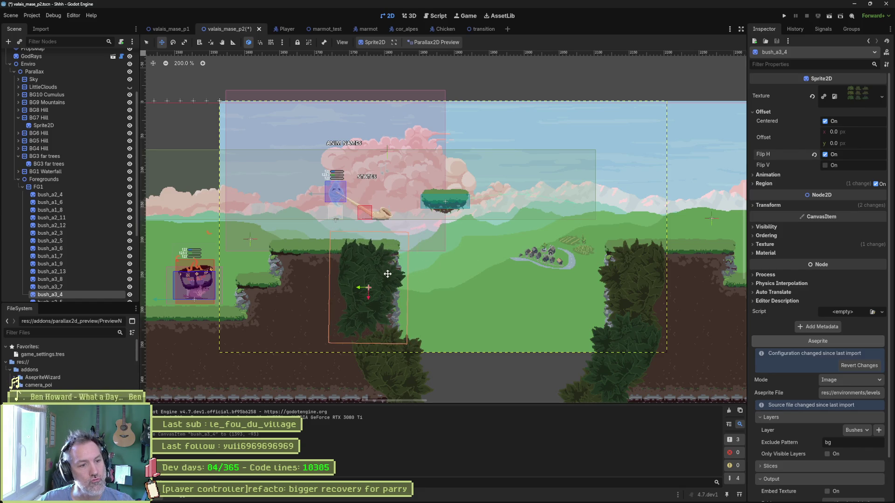
- Move bush_a2_3 up and to the left, then save the scene
key("q")
left_click(395, 370)
left_click_drag(387, 343, 374, 332)
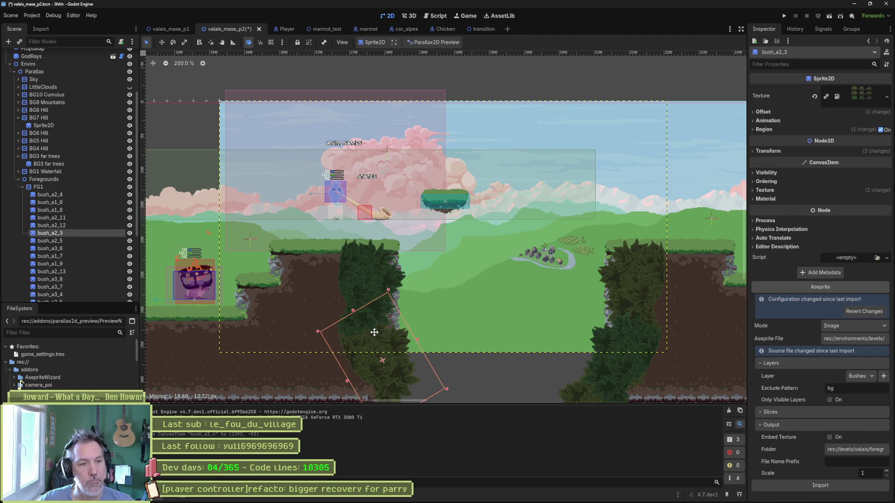
key("ctrl+s")
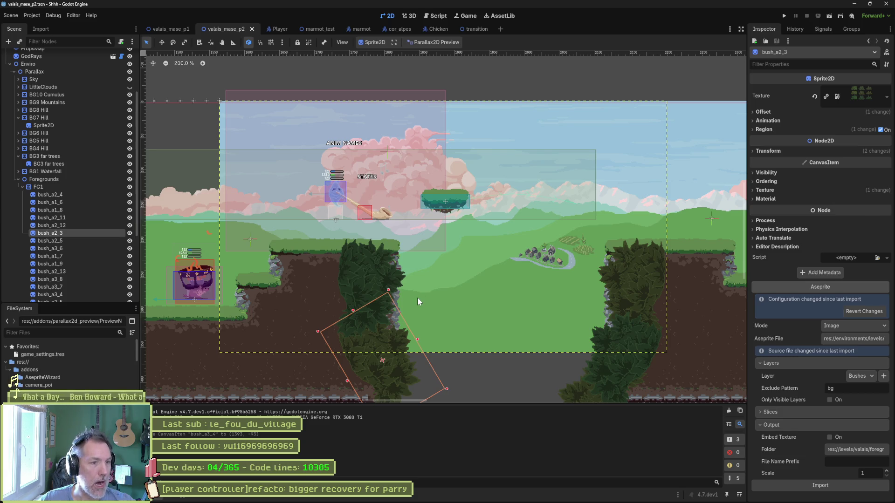
- Duplicate bush_a2_3 and place the copy further up-left at a steeper tilt
key("ctrl+d")
key("w")
mouse_move(384, 351)
left_mouse_down()
mouse_move(352, 317)
mouse_move(358, 321)
mouse_move(365, 264)
mouse_move(351, 270)
left_mouse_up()
key("w")
left_click_drag(359, 302, 355, 275)
- Rotate bush_a3_9 to a steeper angle and shift it up and to the right
key("q")
left_click(374, 298)
key("e")
mouse_move(384, 286)
left_mouse_down()
mouse_move(333, 353)
mouse_move(300, 300)
mouse_move(265, 365)
mouse_move(272, 379)
left_mouse_up()
key("w")
left_click_drag(316, 342, 339, 320)
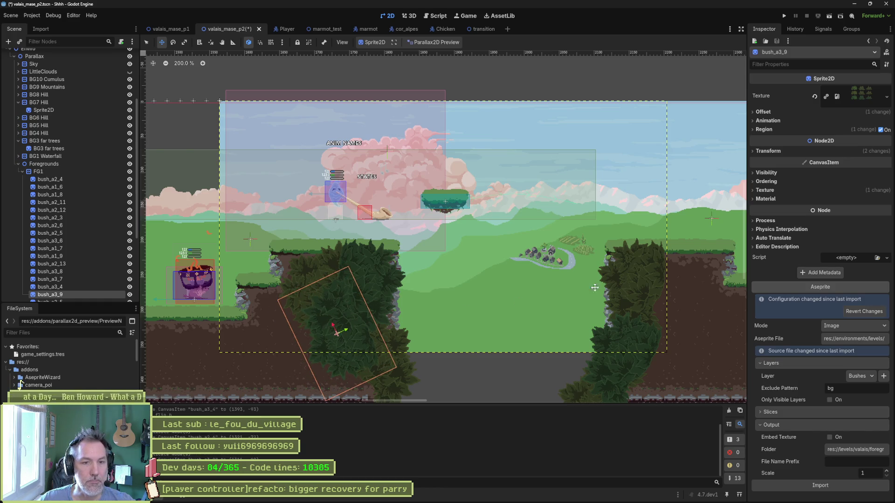
- Move bush_a3_10 up and to the right on the right-hand cliff
left_click_drag(636, 296, 513, 294)
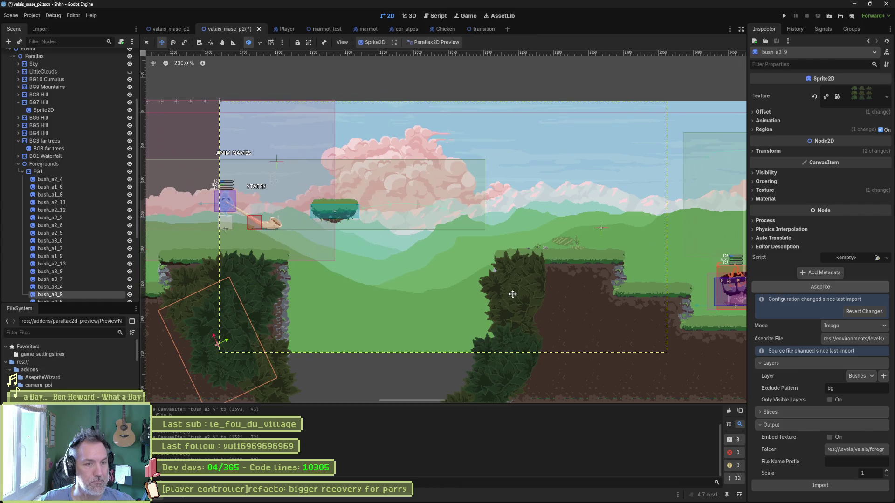
key("q")
left_click(513, 360)
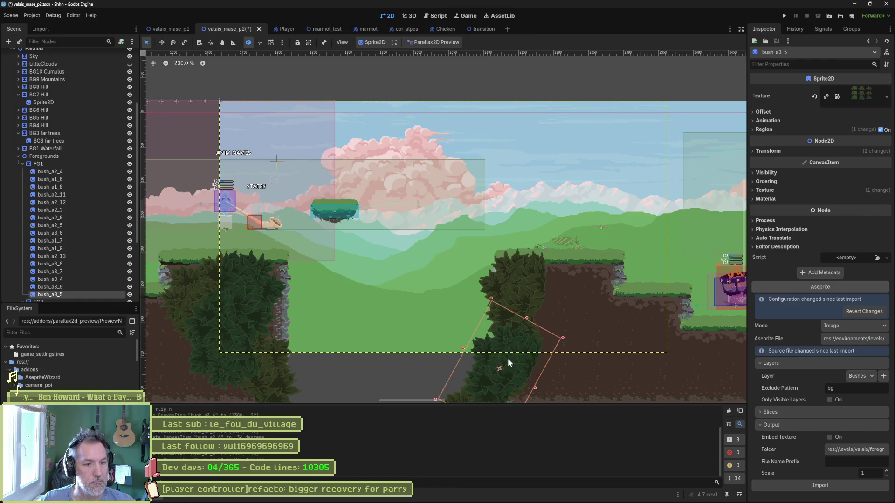
mouse_move(514, 359)
left_mouse_down()
mouse_move(576, 281)
mouse_move(597, 315)
mouse_move(563, 382)
left_mouse_up()
key("e")
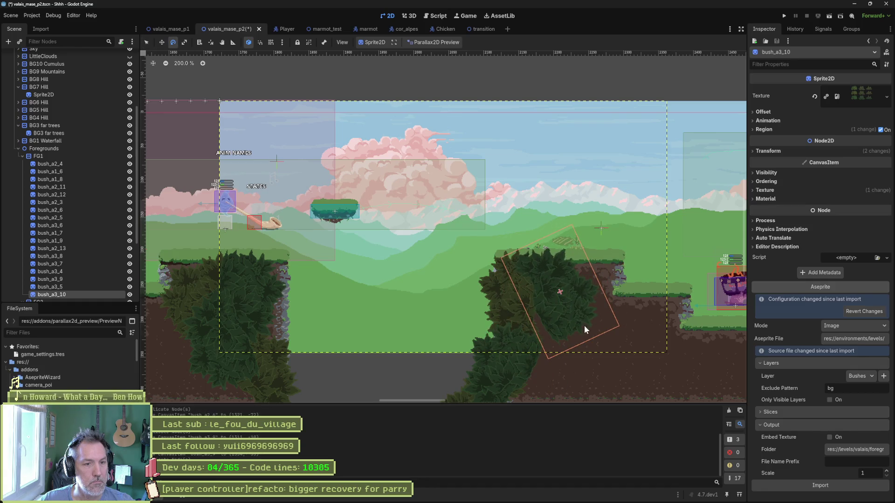
- Duplicate bush_a2_4 as bush_a2_7, place and tilt it on the right-hand cliff, and save
key("q")
left_click(504, 300)
key("ctrl+d")
key("w")
left_click_drag(536, 304, 580, 367)
key("e")
mouse_move(581, 311)
left_mouse_down()
mouse_move(597, 405)
mouse_move(494, 435)
mouse_move(495, 416)
left_mouse_up()
mouse_move(574, 325)
left_mouse_down()
mouse_move(580, 335)
mouse_move(571, 351)
mouse_move(574, 343)
left_mouse_up()
key("w")
key("ctrl+s")
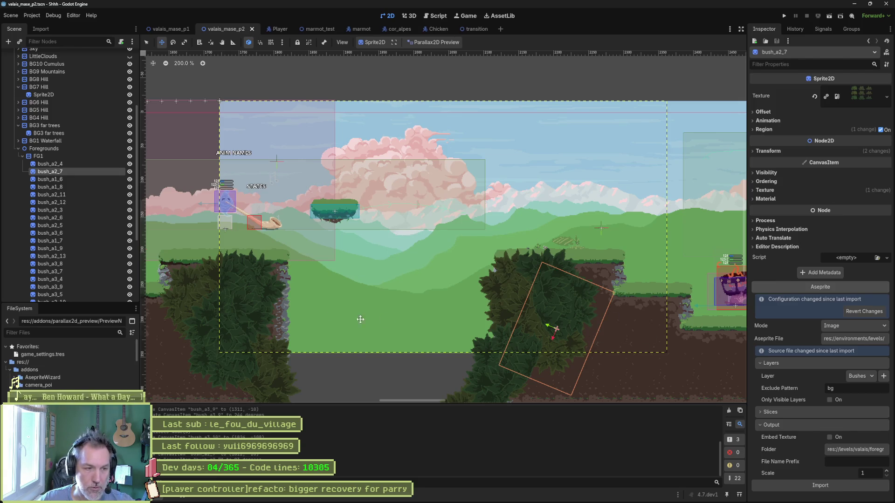
- Scroll back and forth across the level to review the rearranged bushes
scroll(559, 317, "left", 6)
scroll(471, 291, "left", 2)
scroll(443, 296, "right", 4)
scroll(415, 302, "right", 8)
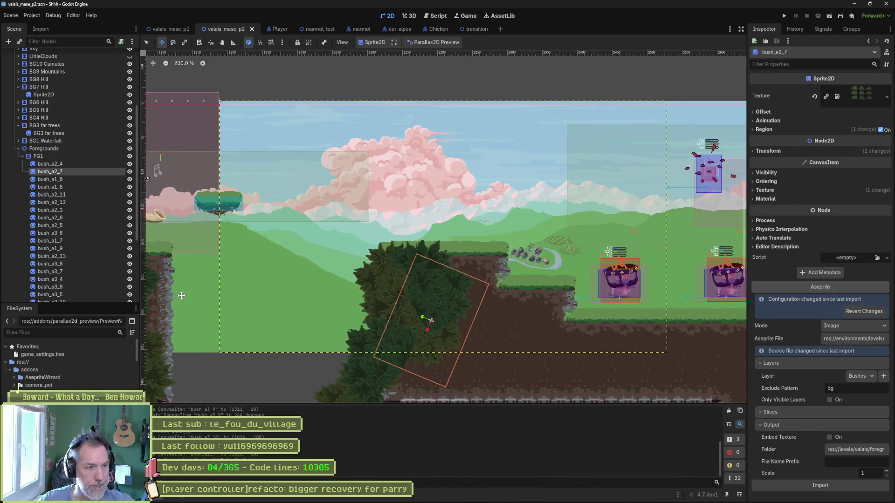
scroll(181, 295, "left", 8)
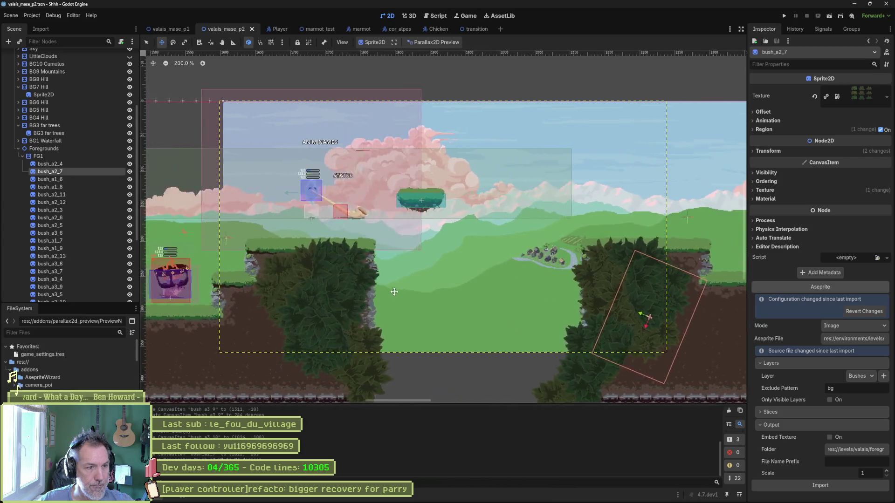
scroll(394, 291, "left", 5)
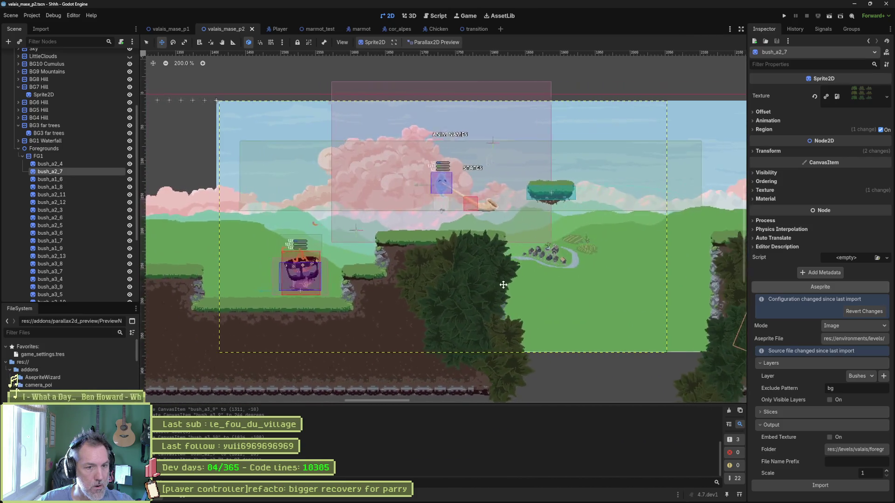
scroll(503, 285, "right", 8)
scroll(203, 280, "right", 2)
scroll(451, 274, "left", 10)
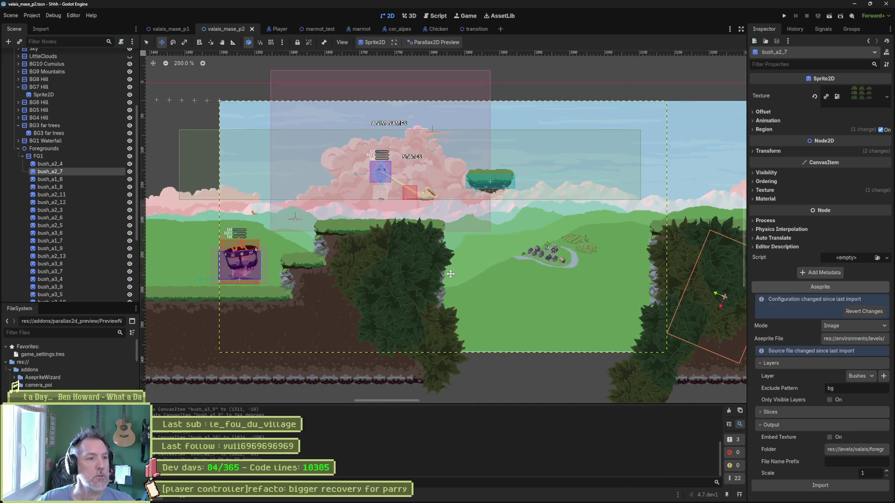
scroll(466, 285, "up", 2)
scroll(471, 287, "left", 2)
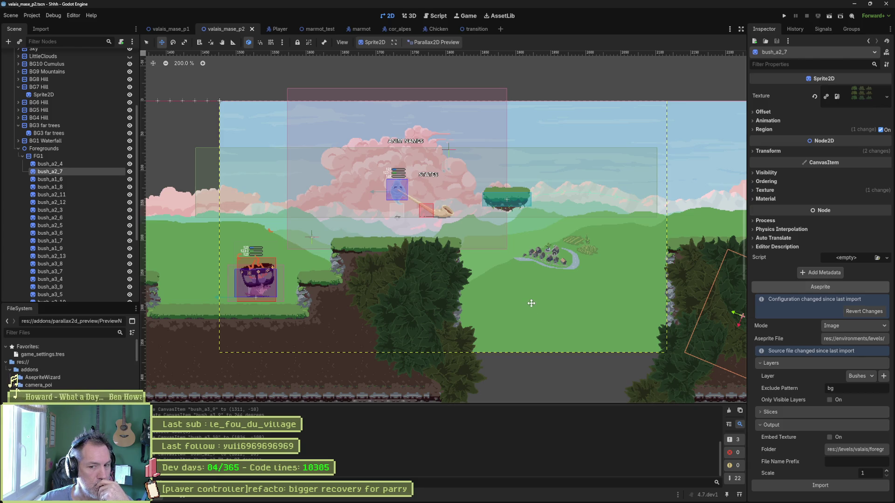
- Collapse the Foregrounds and Enviro groups in the Scene dock
mouse_move(540, 501)
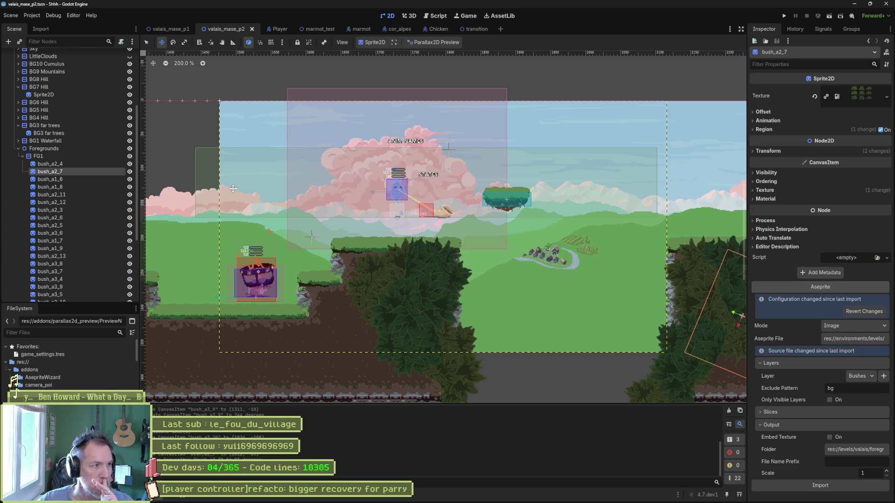
left_click(18, 148)
scroll(7, 101, "up", 3)
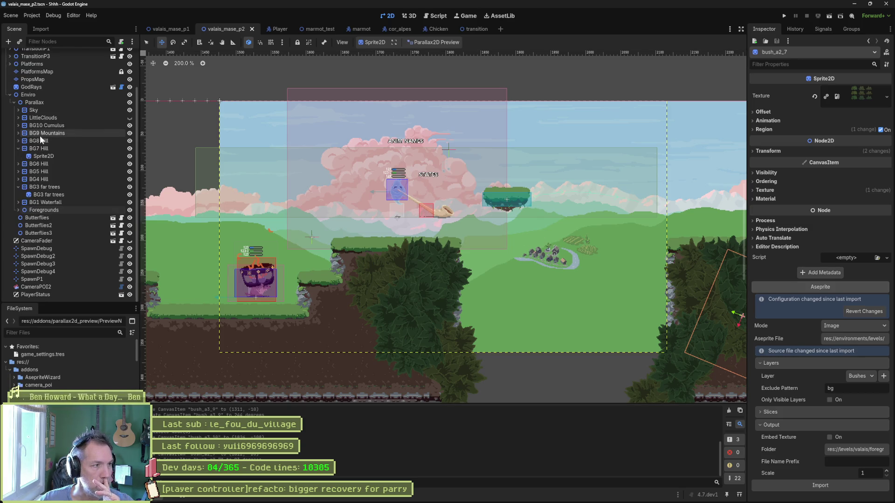
left_click(10, 95)
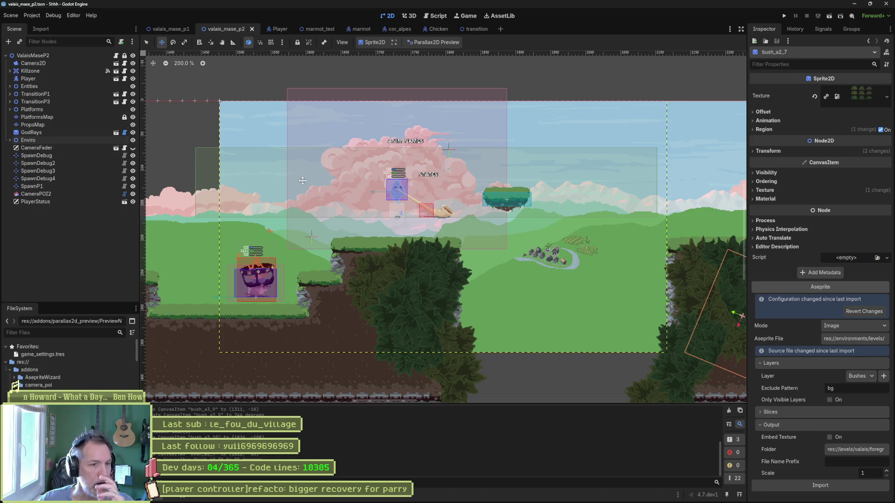
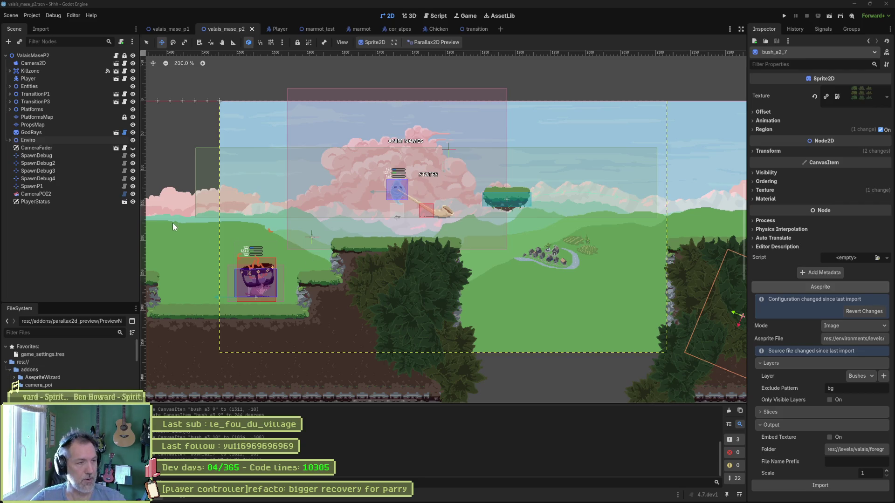
- Open the valais p2 enemies positioning task on the Asana board
mouse_move(70, 502)
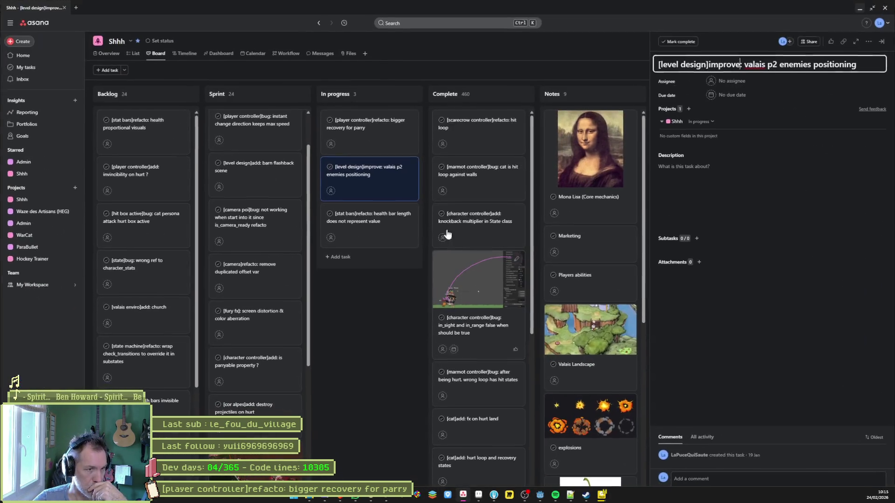
left_click(463, 495)
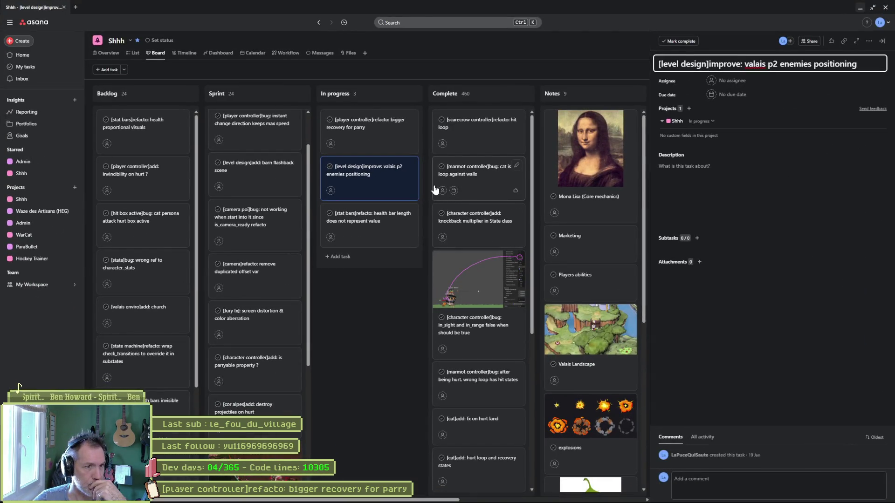
left_click(374, 135)
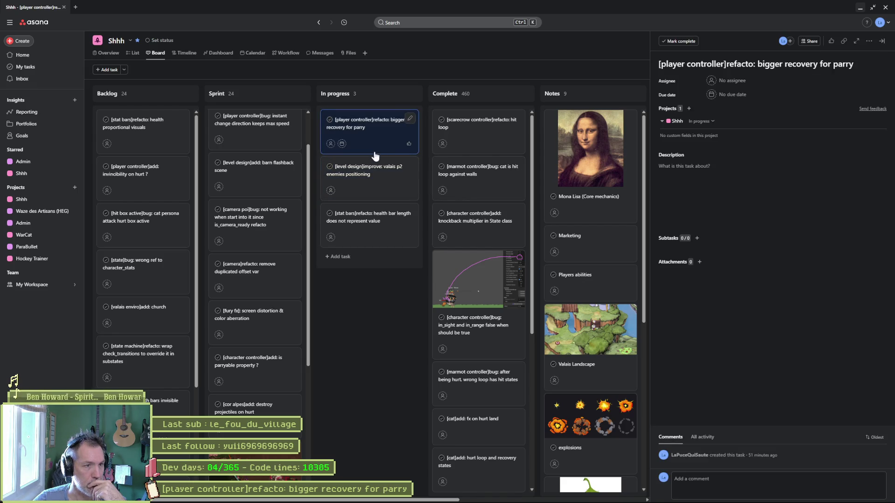
left_click(368, 184)
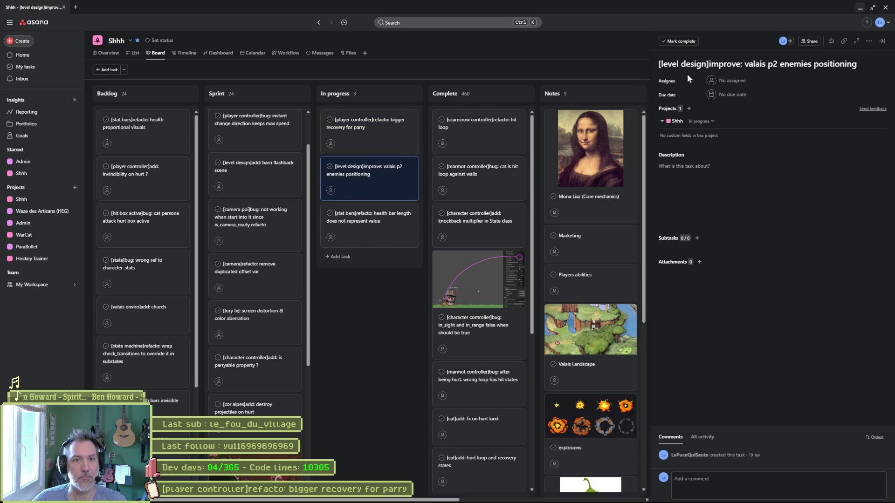
- Add an In progress task titled '[level design]add: valais p3 forrest to barn'
left_click(340, 256)
left_click(761, 64)
type("[level design]improve: valais p2 enemies positioning")
left_click(777, 65)
key("BackSpace")
type("3")
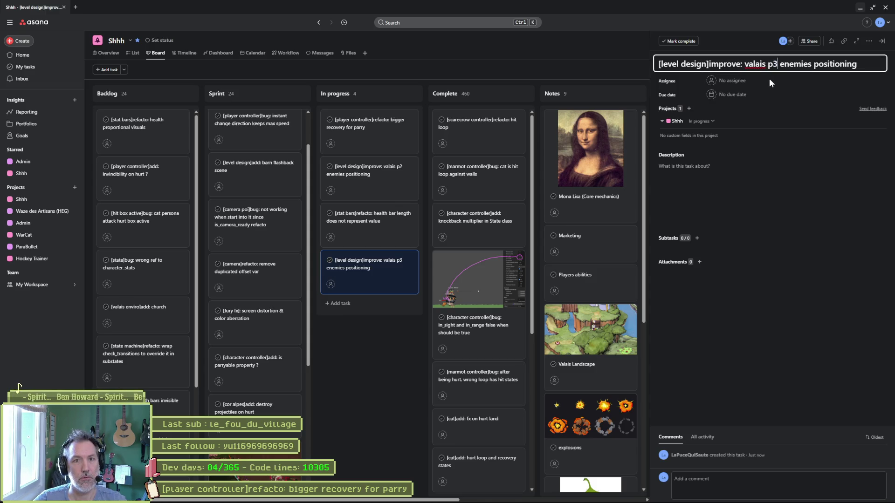
key("ctrl+shift+Left")
key("ctrl+shift+Left")
type("add:")
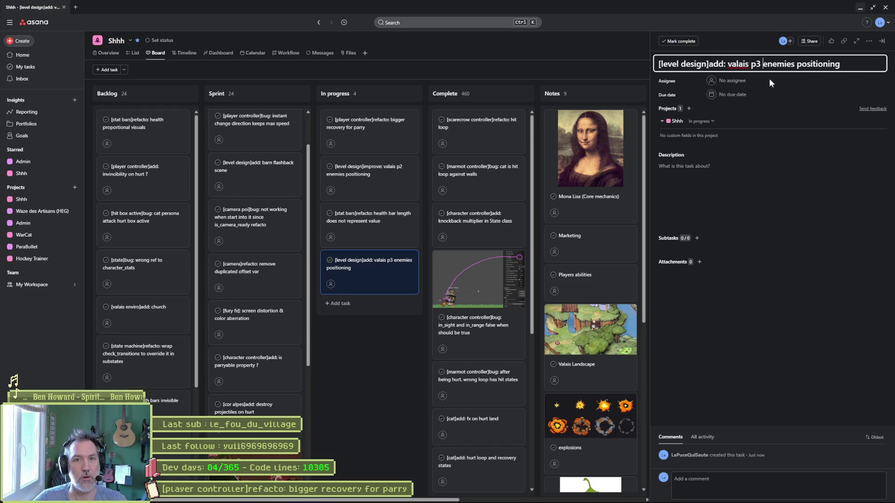
key("shift+End")
type("forrest to barn")
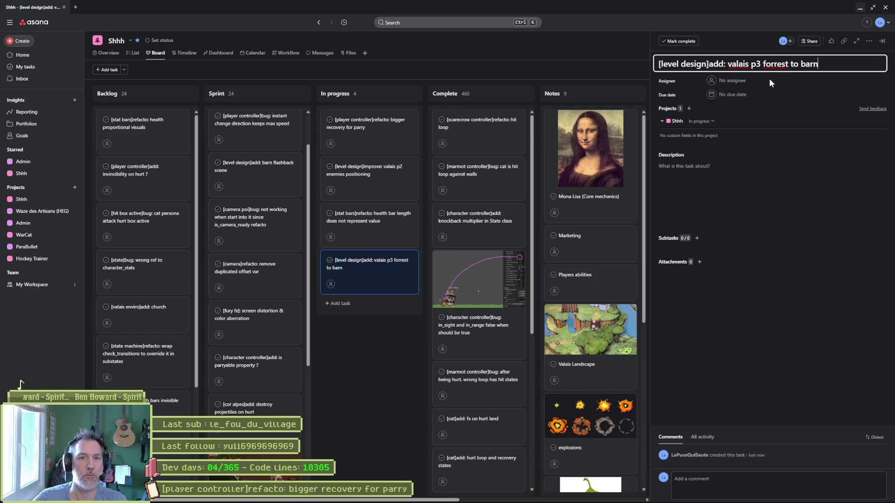
- Move the new task to the top of In progress and return to Godot
left_click(366, 332)
left_click_drag(370, 266, 371, 130)
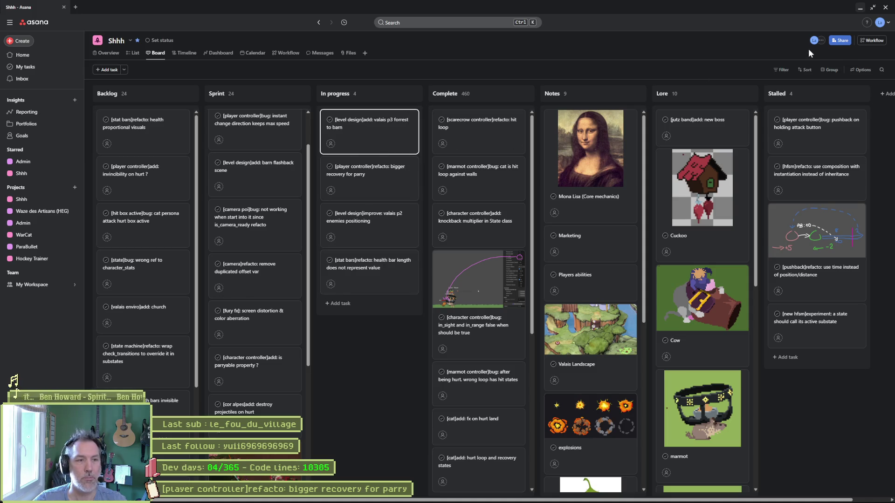
left_click(857, 10)
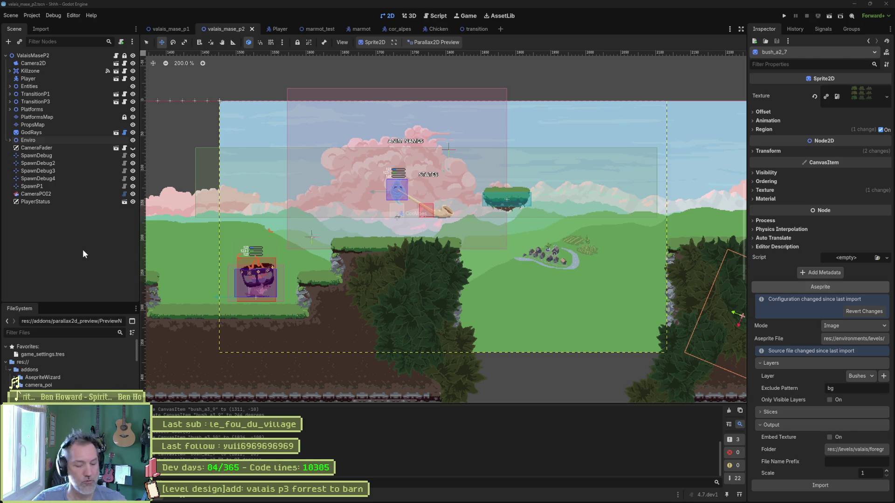
- In Fork, stage all nine changed files and commit them with the message 'forresn and road'
mouse_move(515, 500)
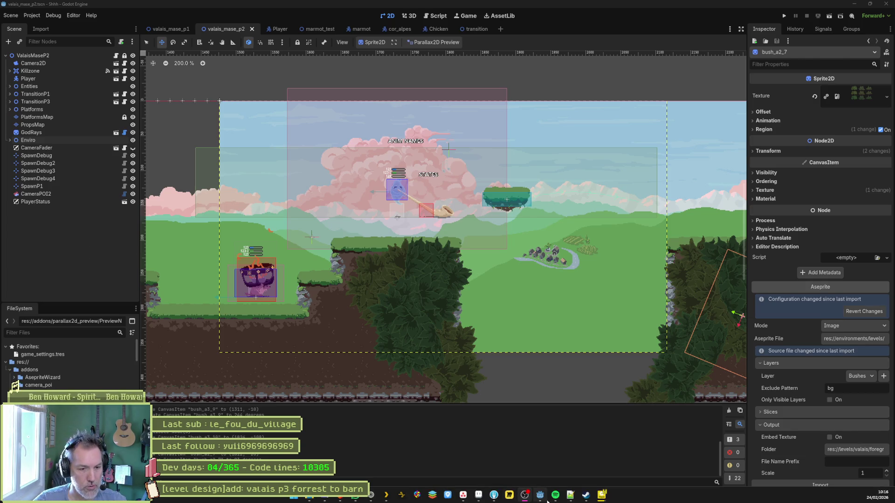
mouse_move(542, 499)
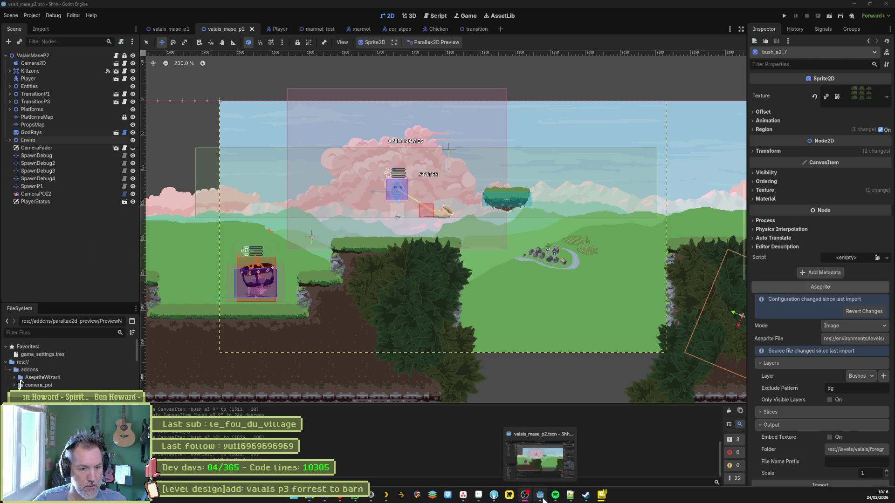
left_click(493, 495)
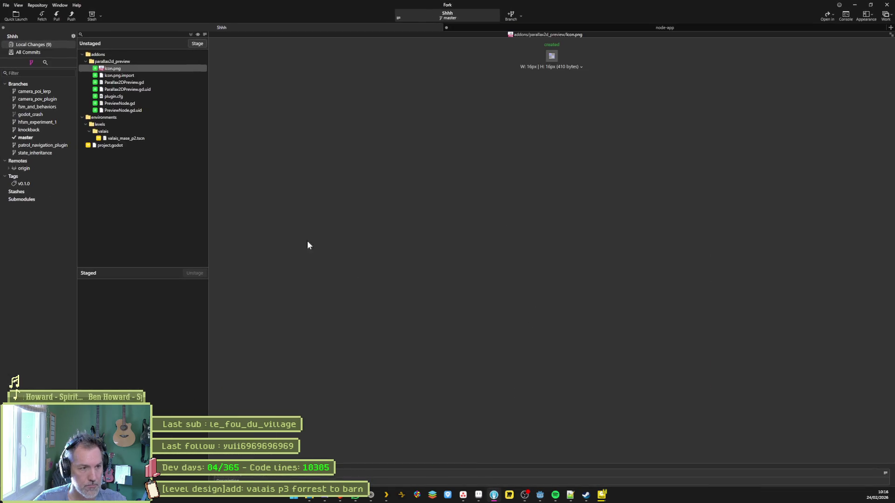
left_click(190, 35)
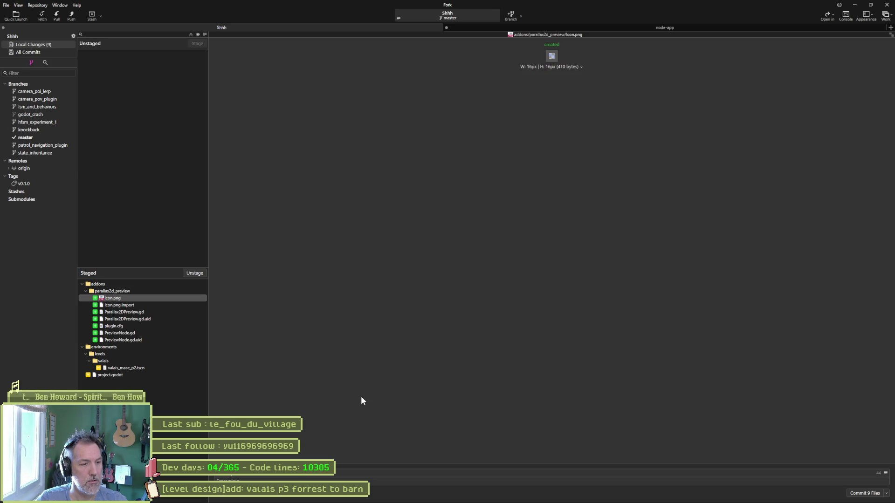
type("forres")
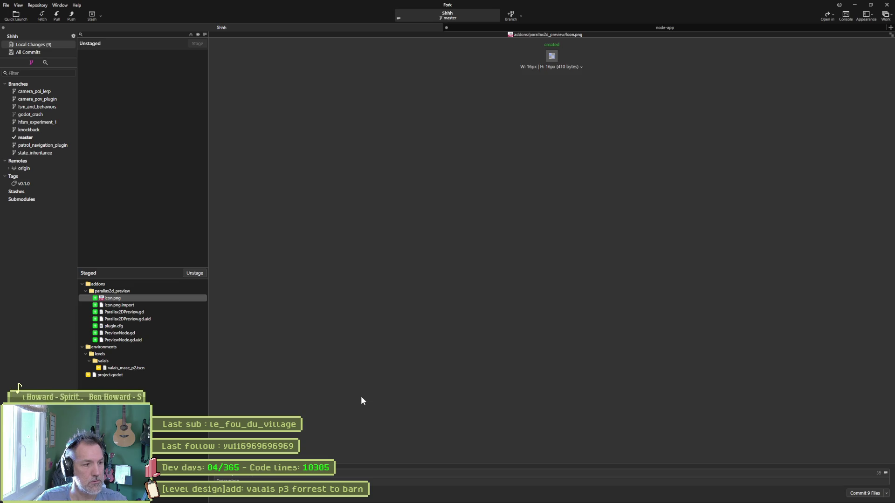
type("n and road")
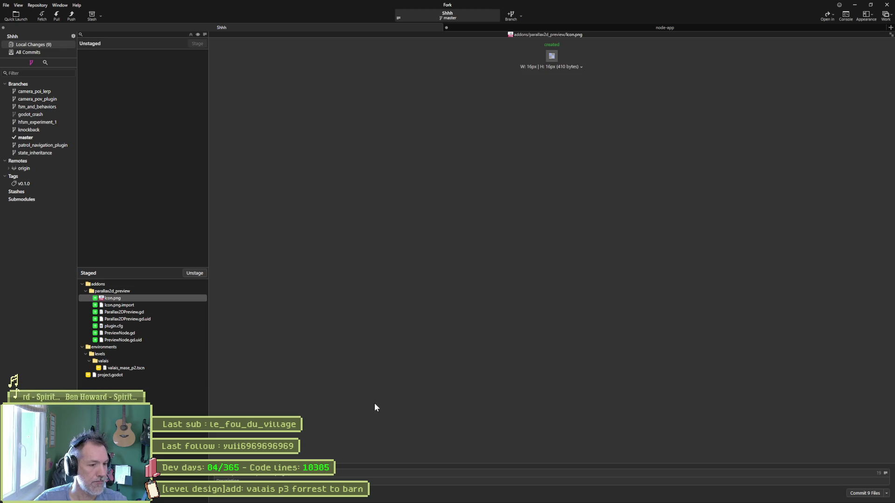
left_click(866, 494)
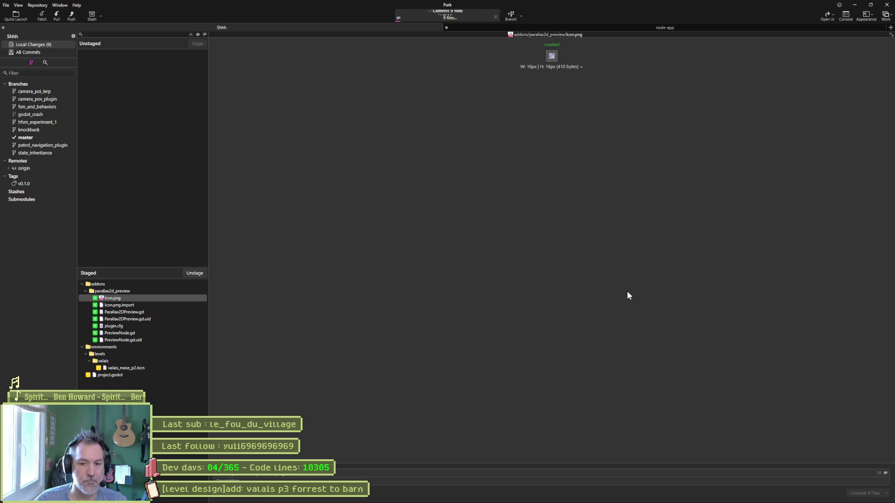
- Push master to origin and return to Godot
left_click(70, 15)
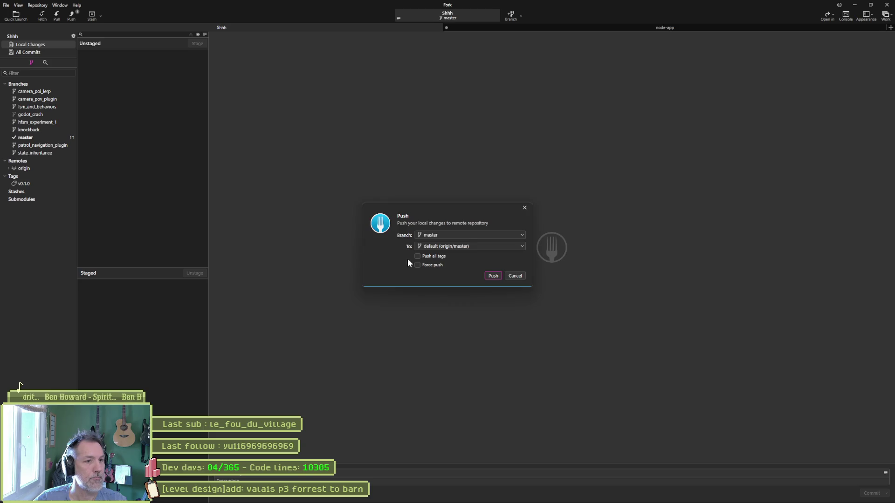
left_click(493, 277)
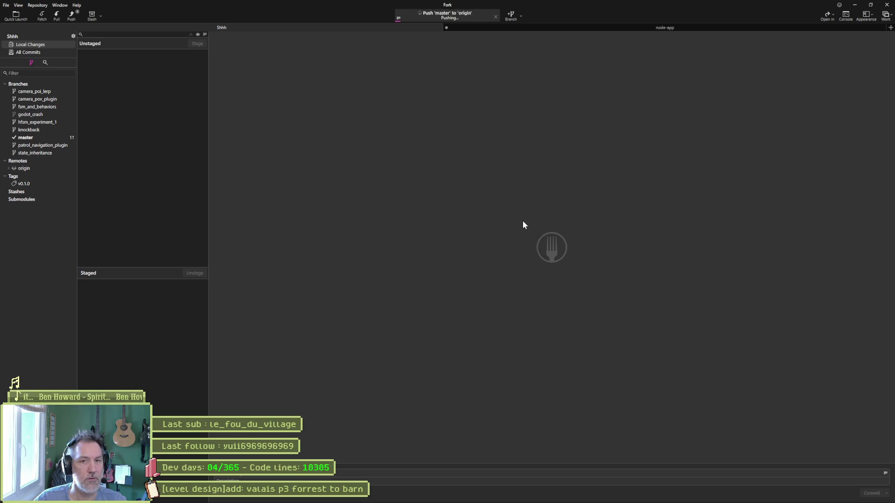
left_click(856, 5)
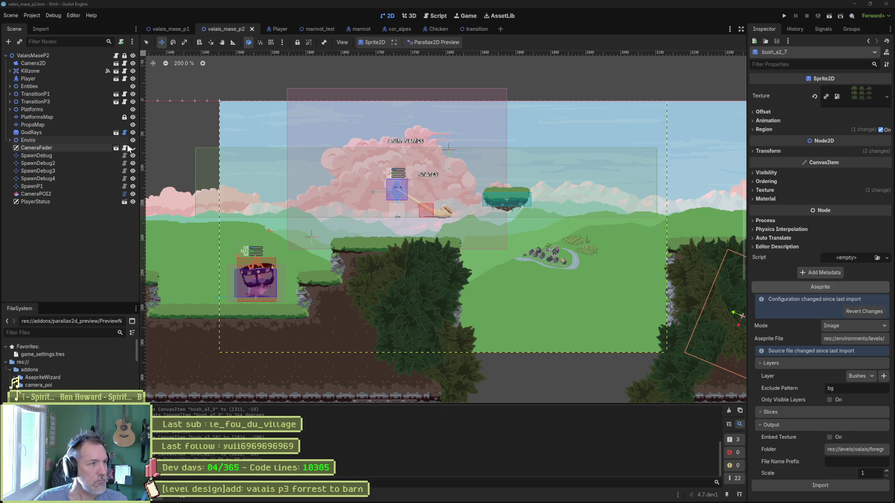
- Locate the ValaisMaseP2 root's scene file in the FileSystem panel
right_click(34, 57)
key("Escape")
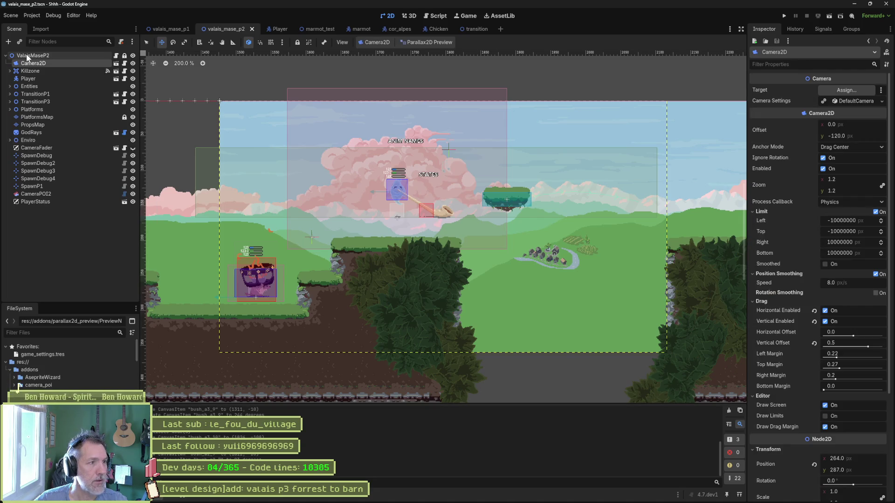
right_click(27, 56)
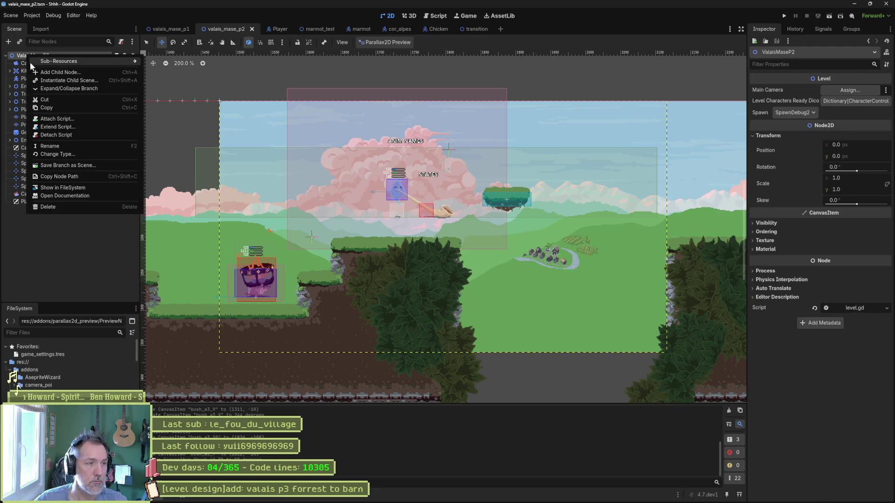
left_click(80, 188)
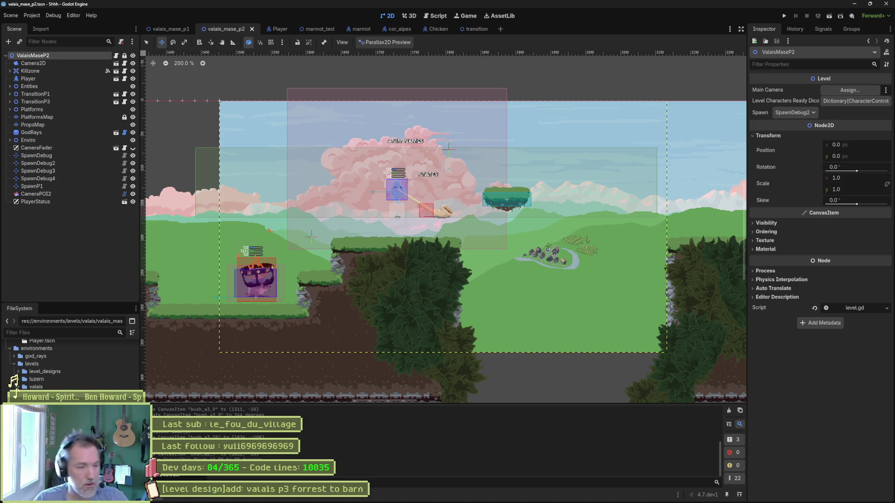
- Duplicate valais_mase_p2.tscn as valais_forrest_p3.tscn, then bring back the Asana board
key("ctrl+d")
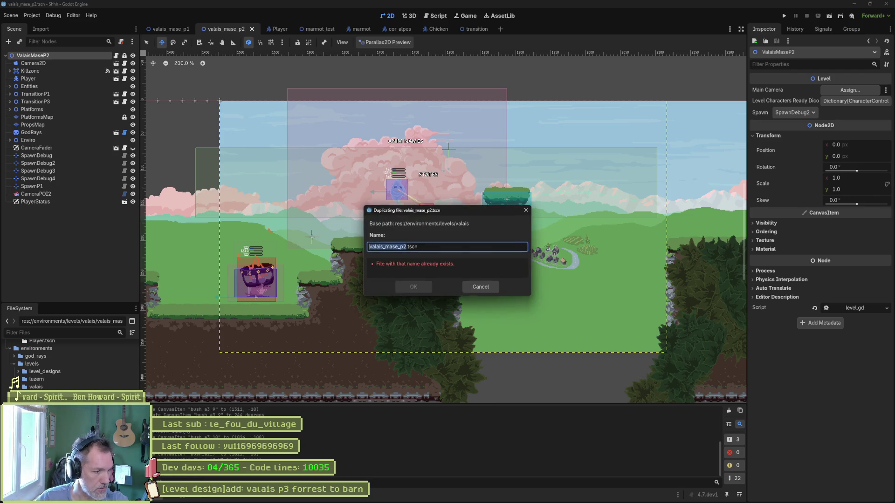
key("BackSpace")
type("3")
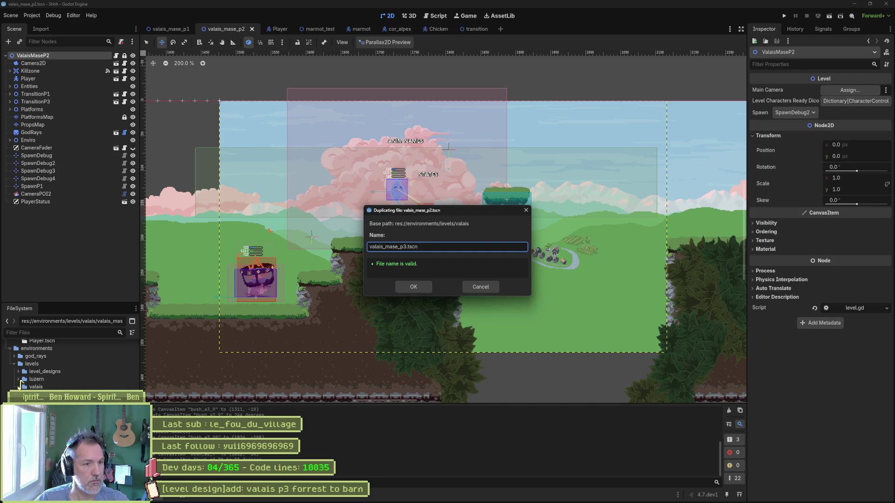
key("BackSpace")
key("BackSpace")
key("BackSpace")
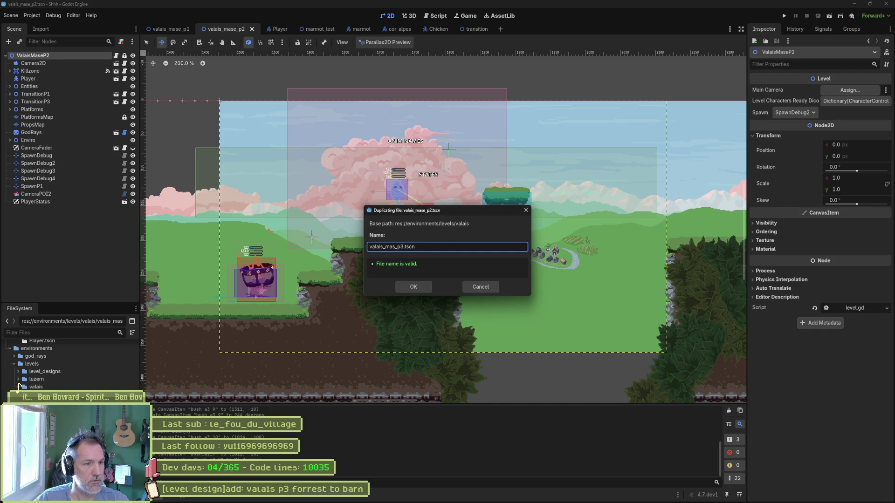
type("forrest")
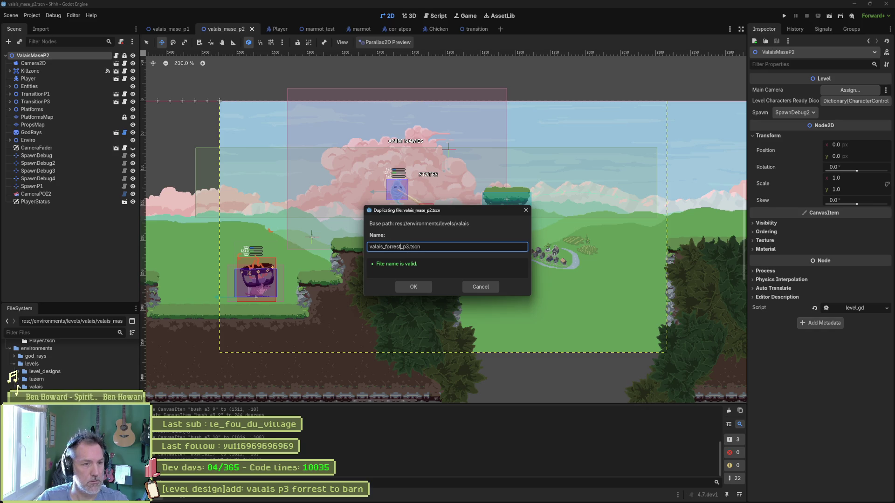
key("Return")
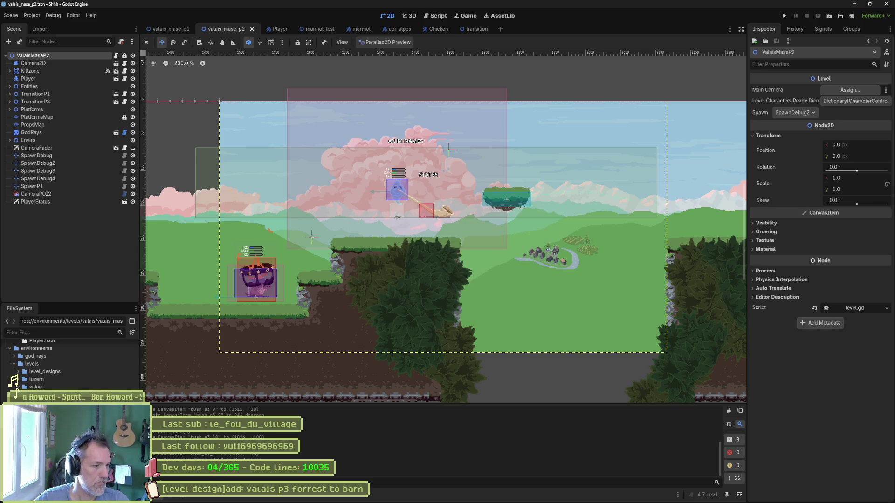
left_click(472, 495)
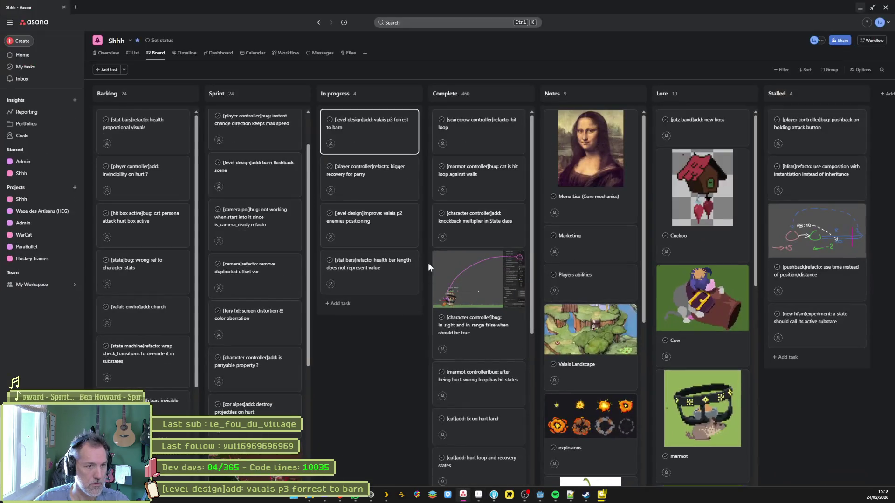
- Retitle the Asana task to 'valais forrest p3', dropping 'to barn', and return to Godot
left_click(357, 126)
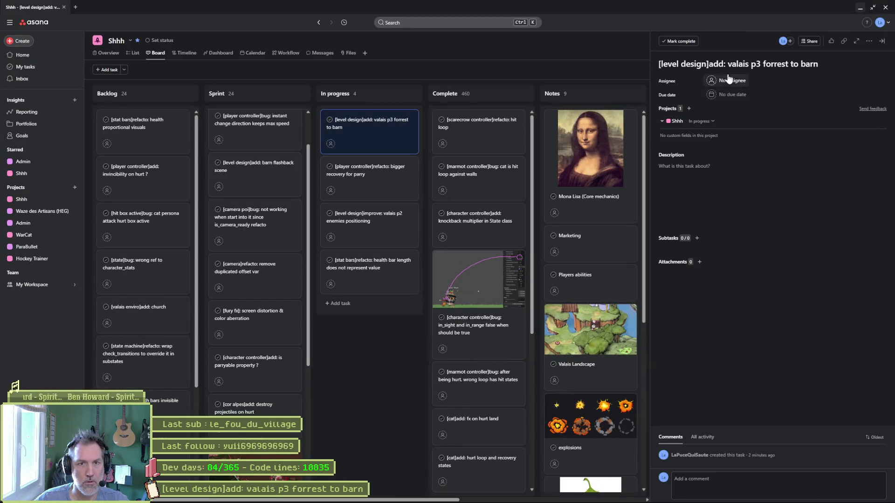
left_click(749, 64)
type("forrest")
key("ctrl+Right")
key("ctrl+Right")
key("ctrl+Delete")
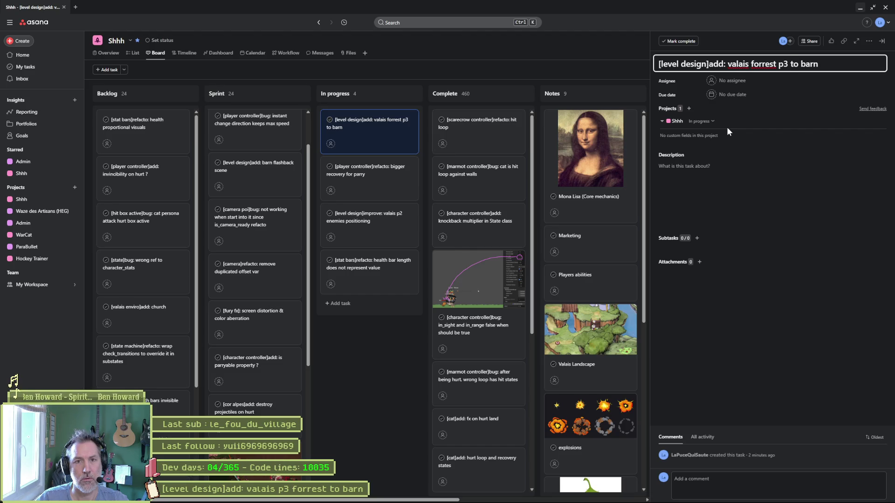
key("ctrl+Delete")
key("ctrl+Delete")
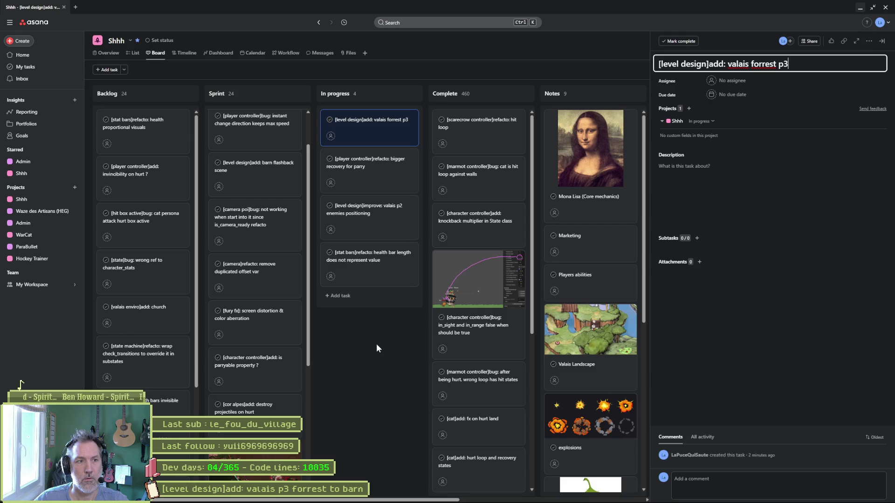
key("Escape")
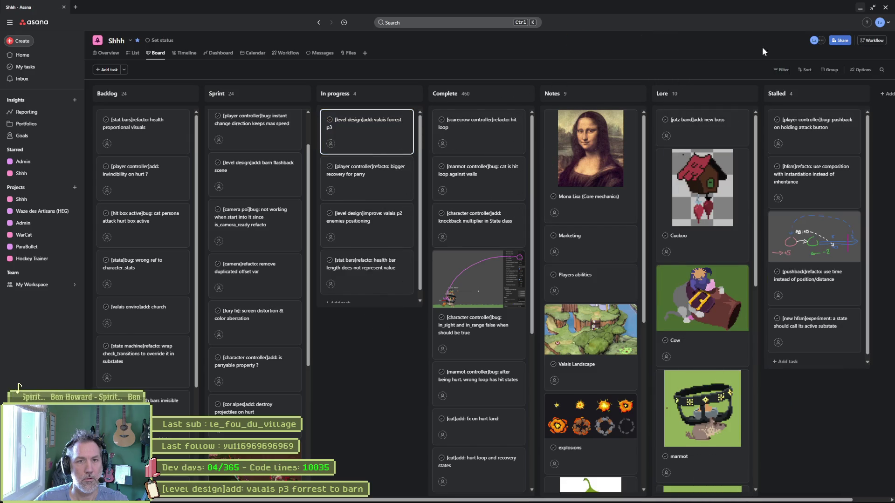
key("alt+Tab")
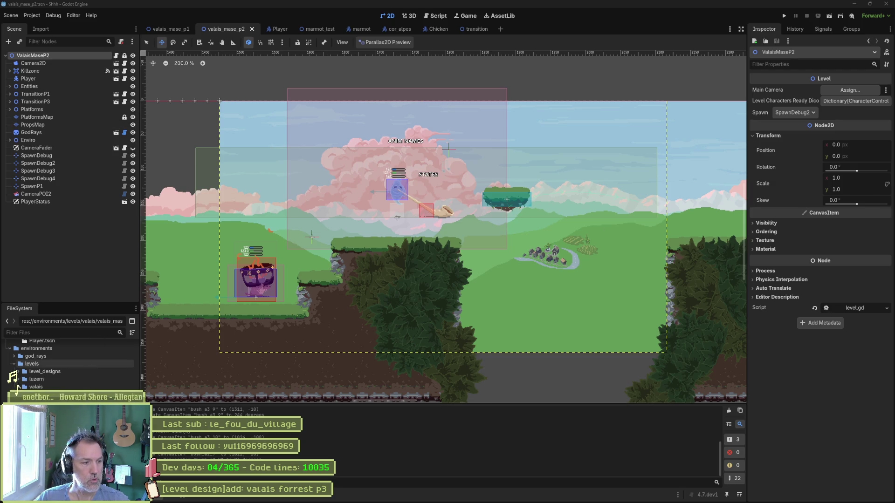
- Open and save valais_forrest_p1.tscn, then change the Asana task title to 'valais forrest p1'
double_click(52, 394)
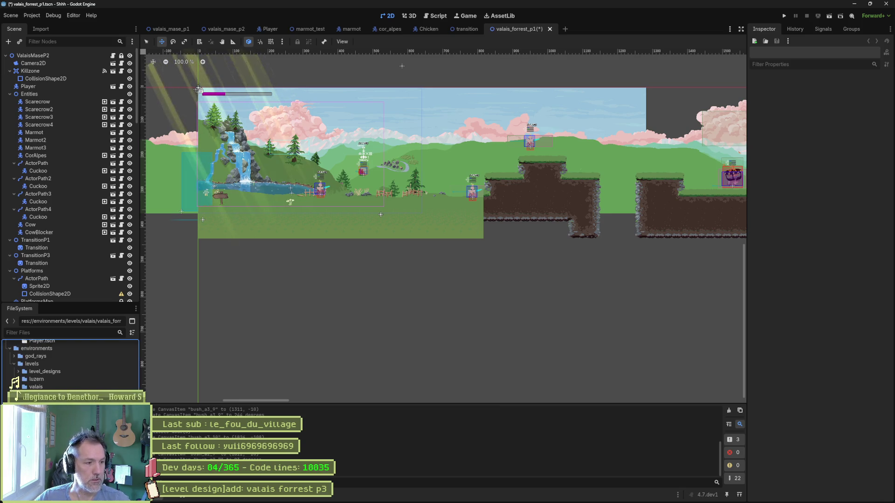
key("ctrl+s")
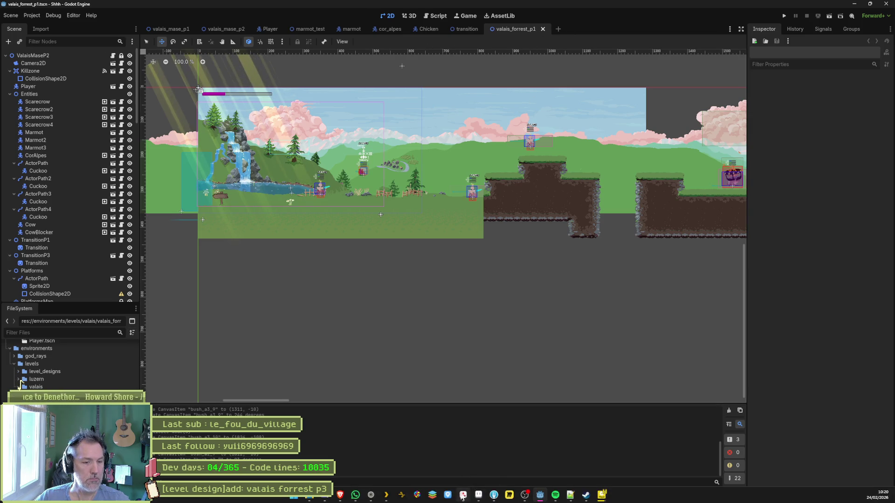
left_click(465, 496)
left_click(363, 133)
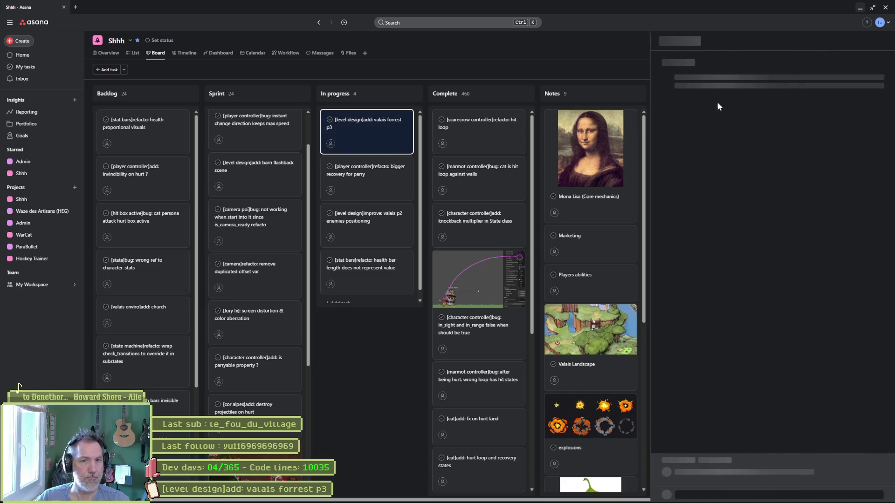
left_click(804, 64)
key("BackSpace")
type("1")
key("Escape")
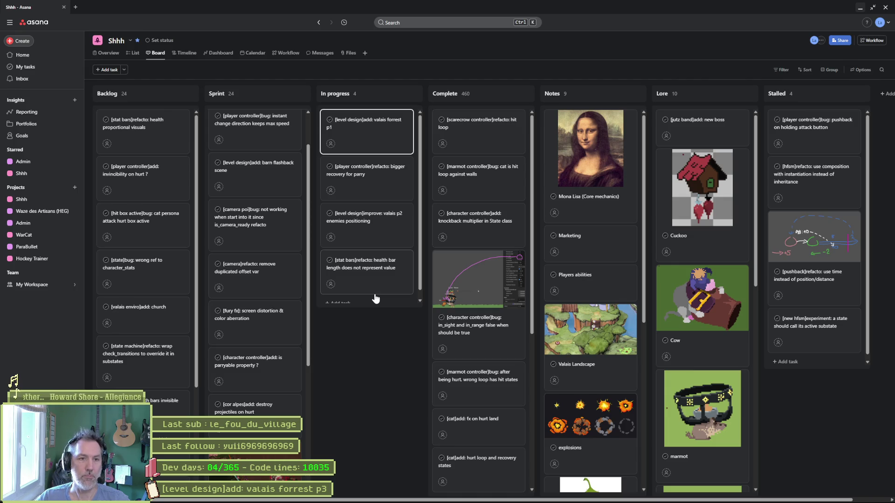
left_click(872, 7)
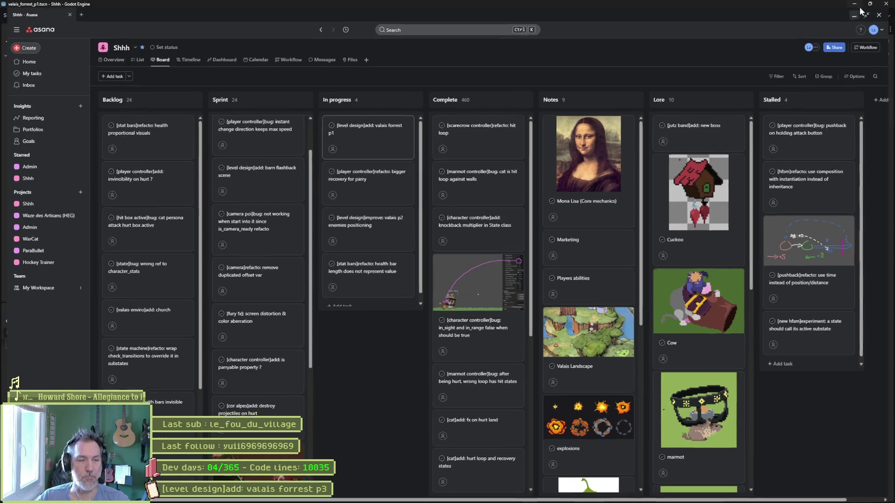
left_click(855, 14)
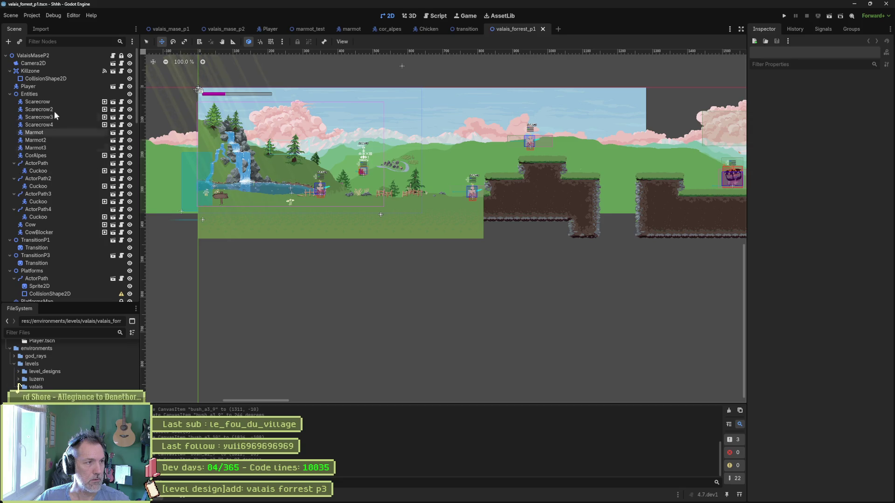
- Rename the forest level's root node to ValaisForrestP1 and save the scene
left_click(59, 56)
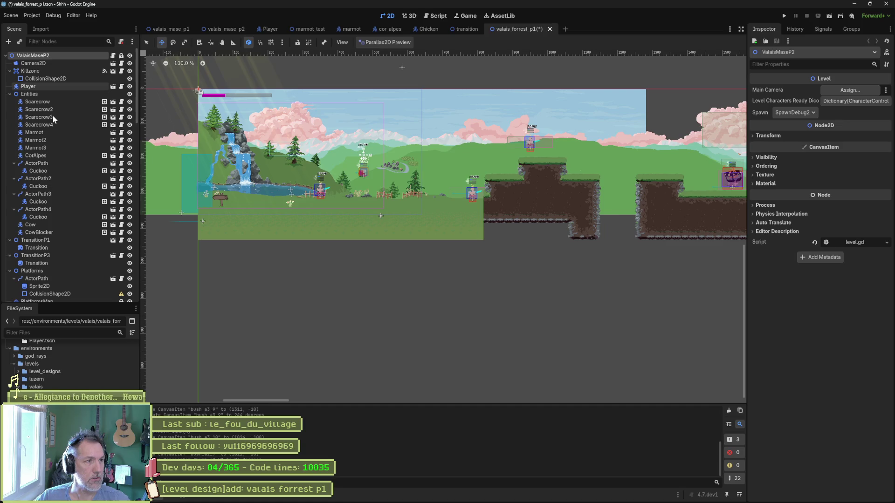
key("F2")
type("ValaisForrestP1")
key("Return")
key("ctrl+s")
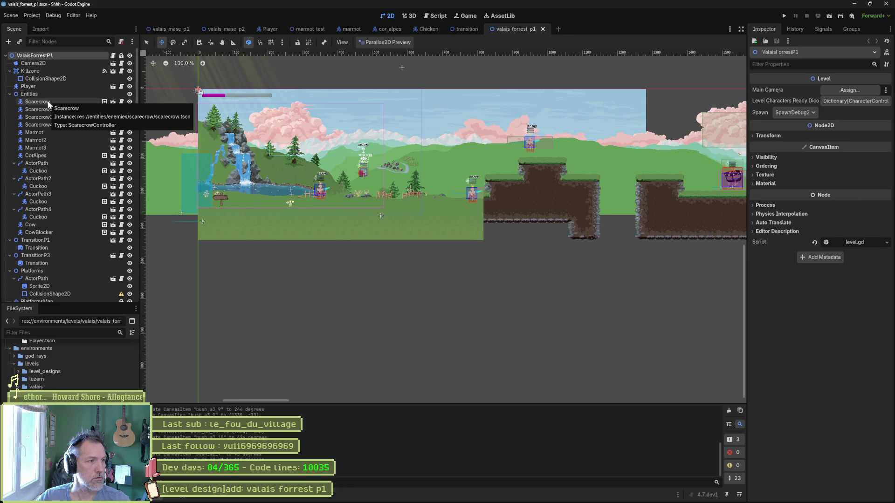
- Rename TransitionP1 to TransitionP2 and set its Next Scene Name to valais/valais_mase_p2
left_click(14, 163)
left_click(14, 170)
left_click(15, 179)
left_click(15, 186)
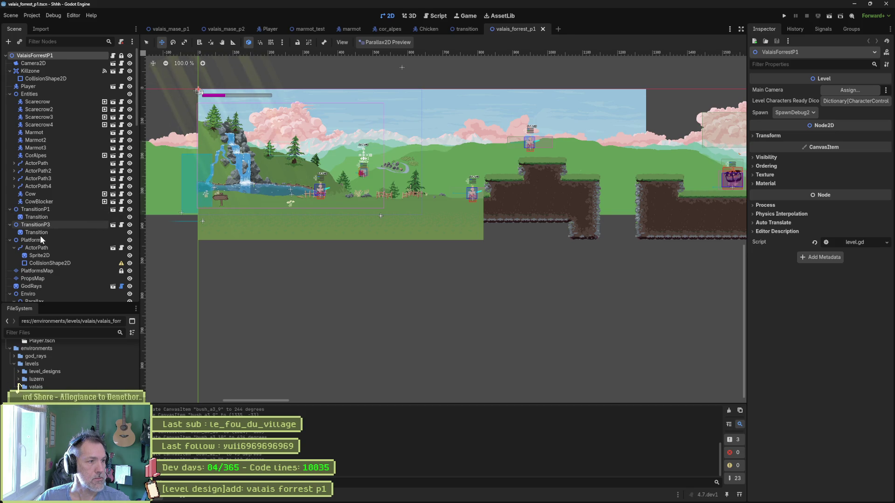
left_click(50, 209)
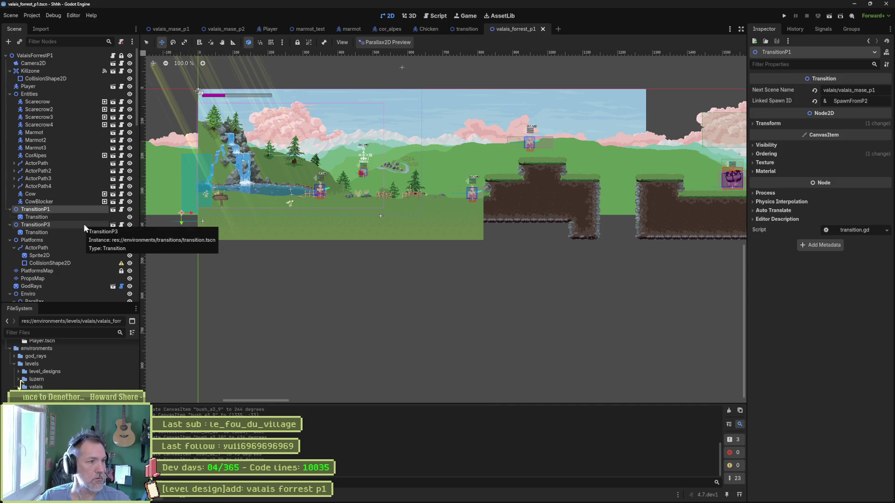
key("F2")
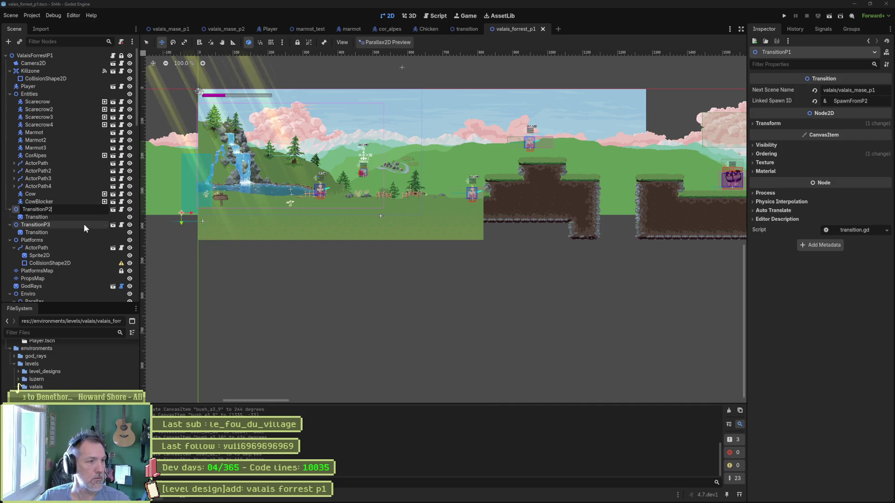
type("2")
key("Return")
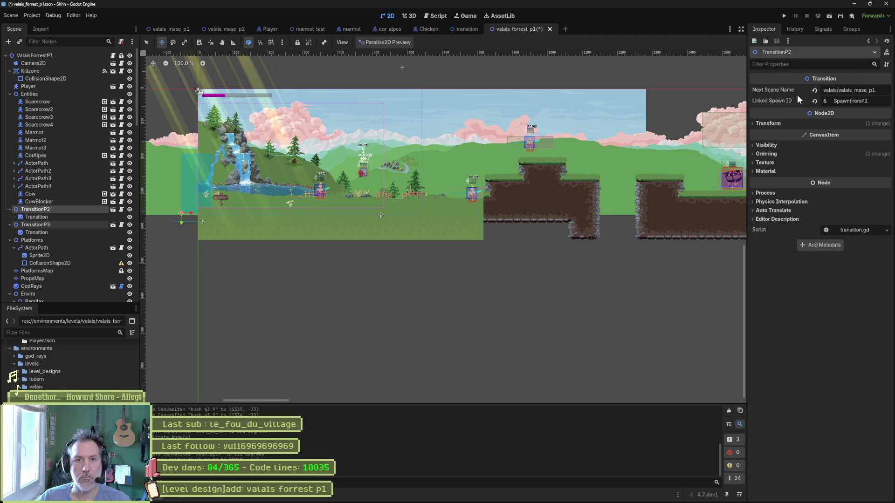
left_click(878, 95)
key("BackSpace")
type("2")
key("Return")
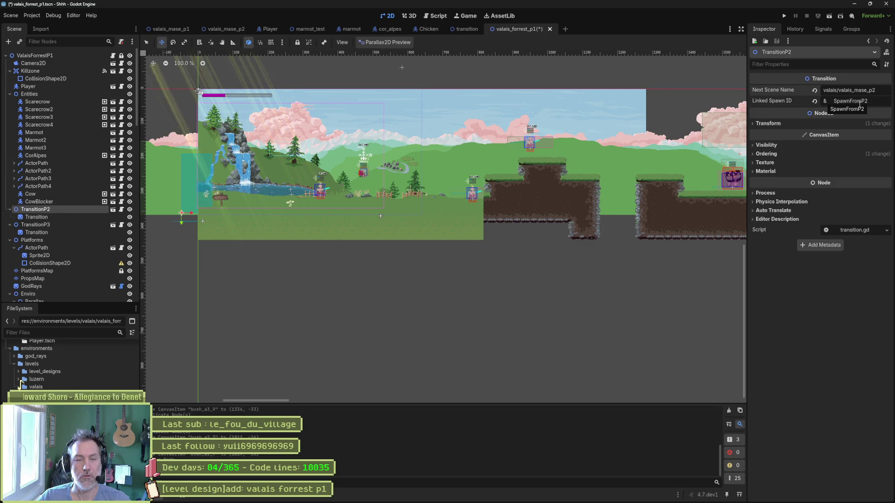
- In valais_mase_p2, inspect the TransitionP3 and TransitionP1 destinations, then select SpawnP1
left_click(224, 29)
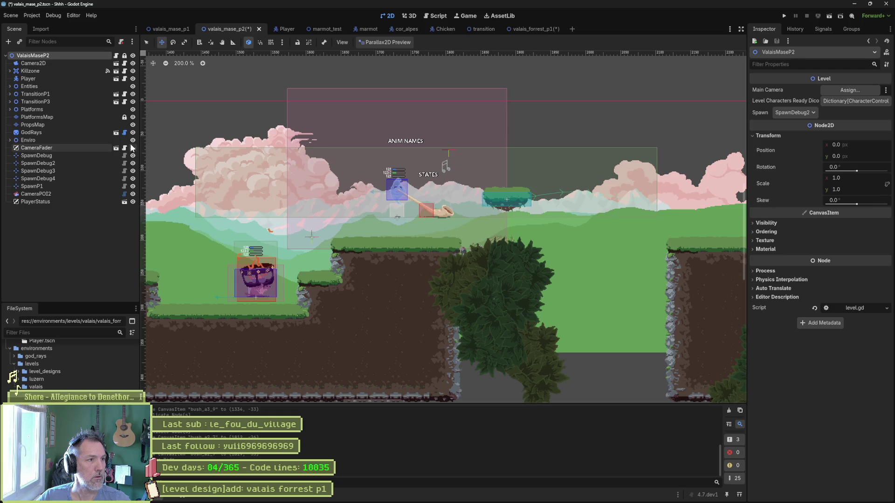
left_click(36, 103)
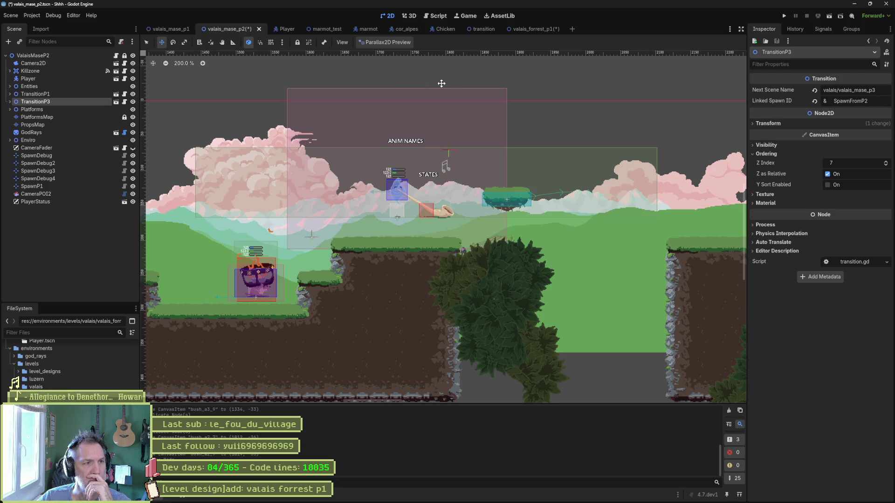
left_click(70, 94)
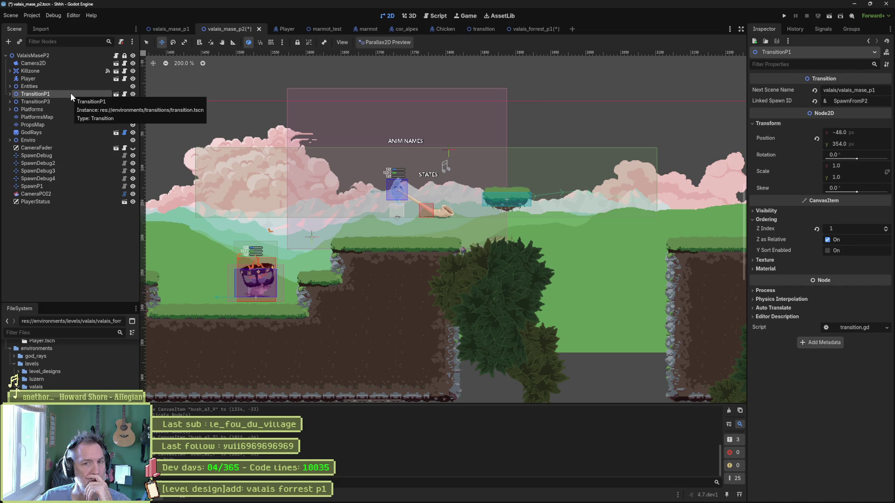
left_click(10, 95)
left_click(36, 101)
left_click(10, 94)
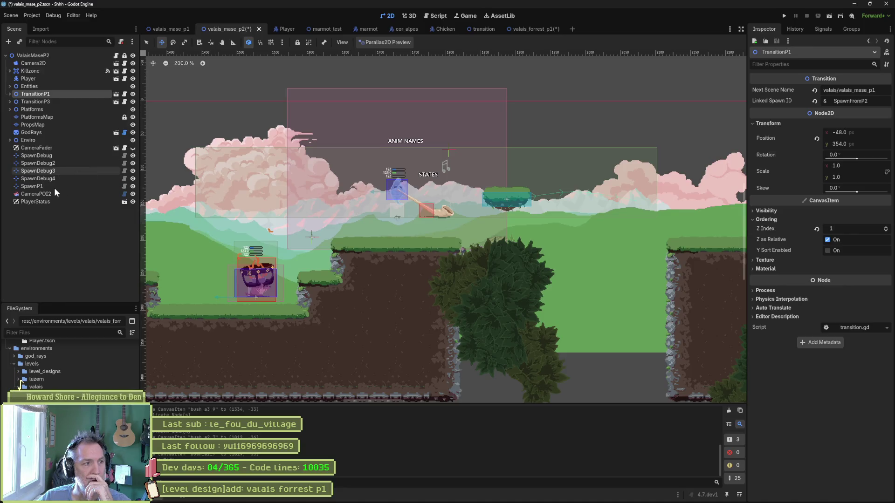
left_click(42, 186)
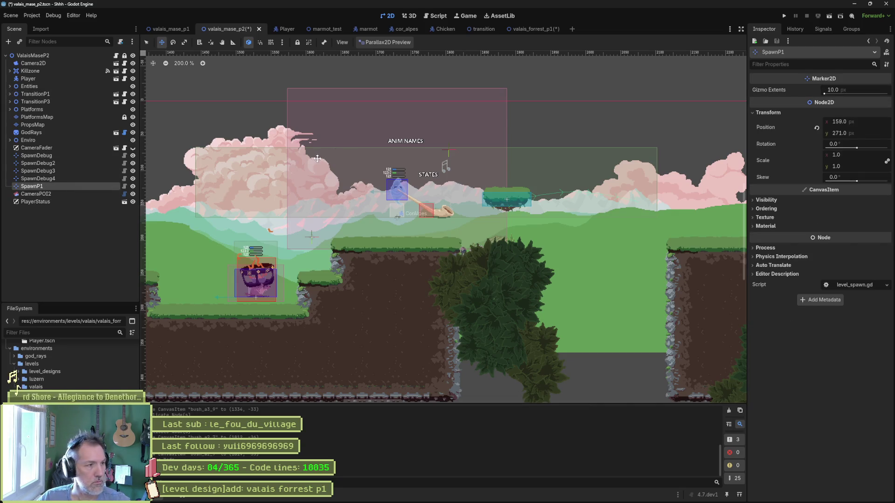
- Duplicate SpawnP1 into a spawn point named SpawnP3 and review TransitionP3's settings
scroll(340, 180, "down", 4)
left_click_drag(340, 180, 560, 192)
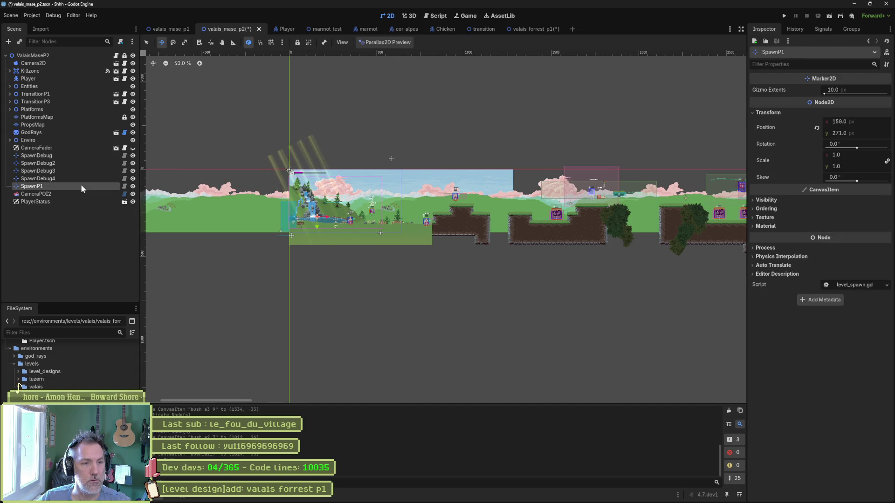
key("ctrl+d")
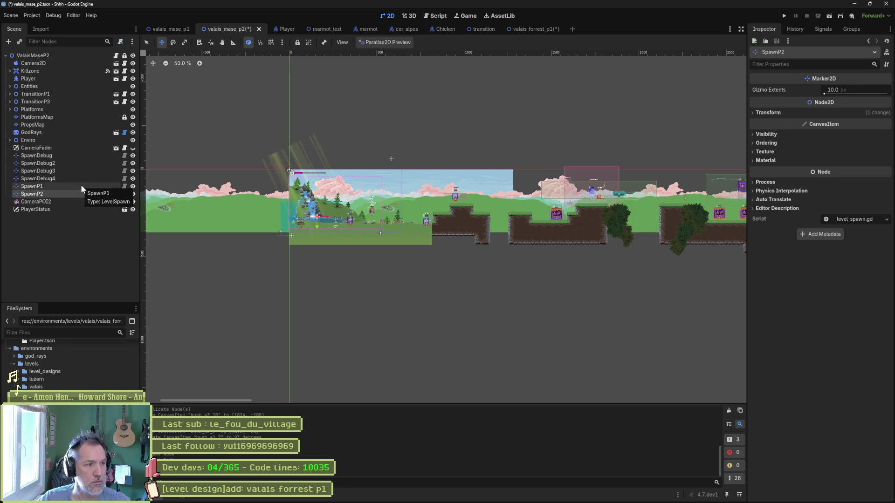
key("F2")
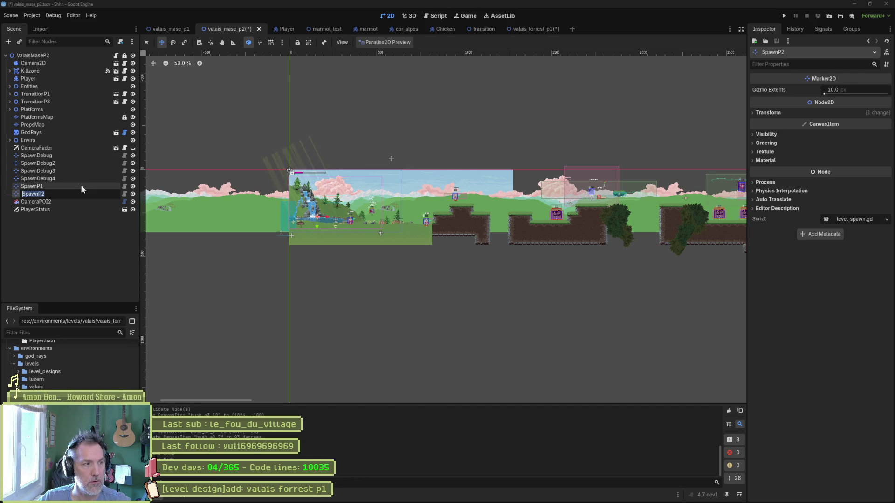
key("BackSpace")
type("3")
key("Return")
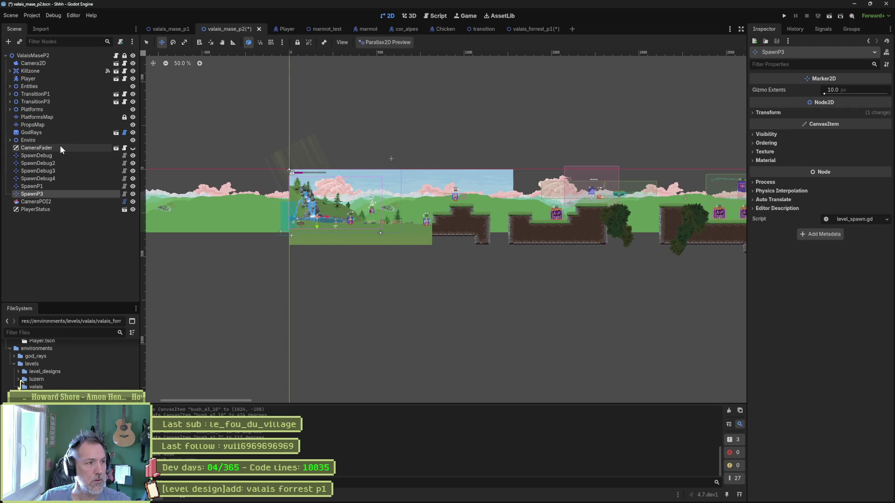
left_click(57, 102)
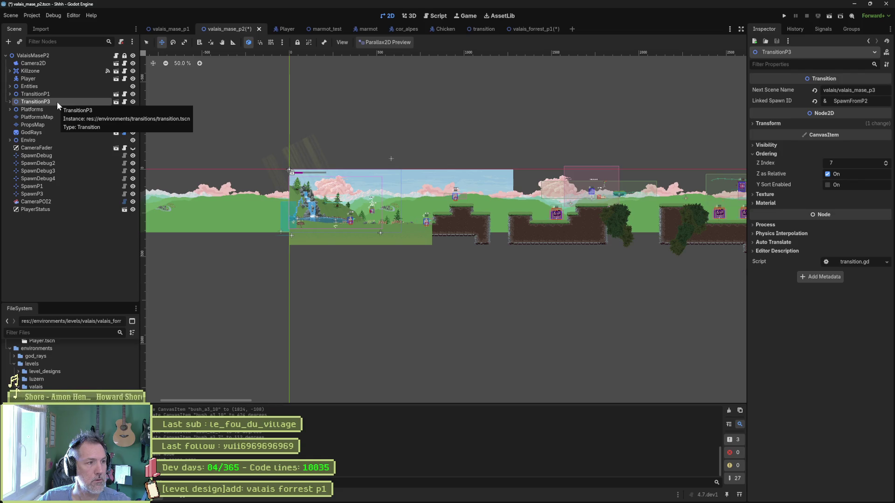
left_click(539, 29)
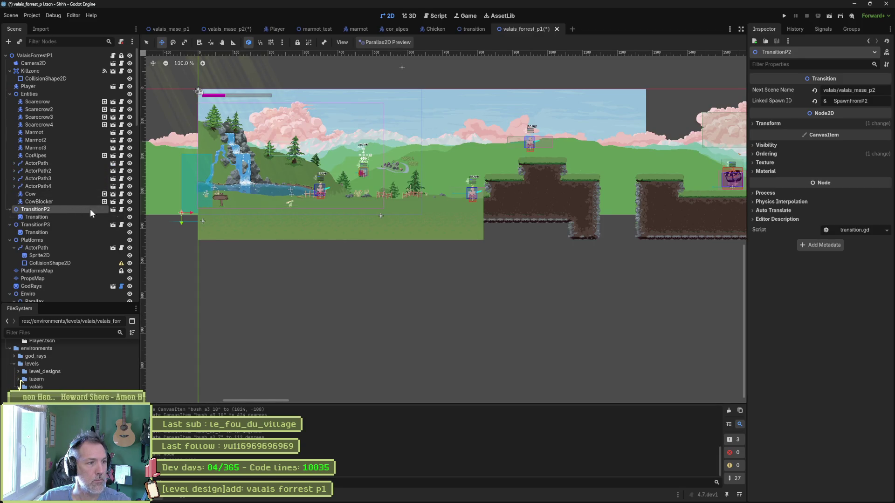
- Set the forest level TransitionP2's Linked Spawn ID to SpawnFromP3
left_click(875, 100)
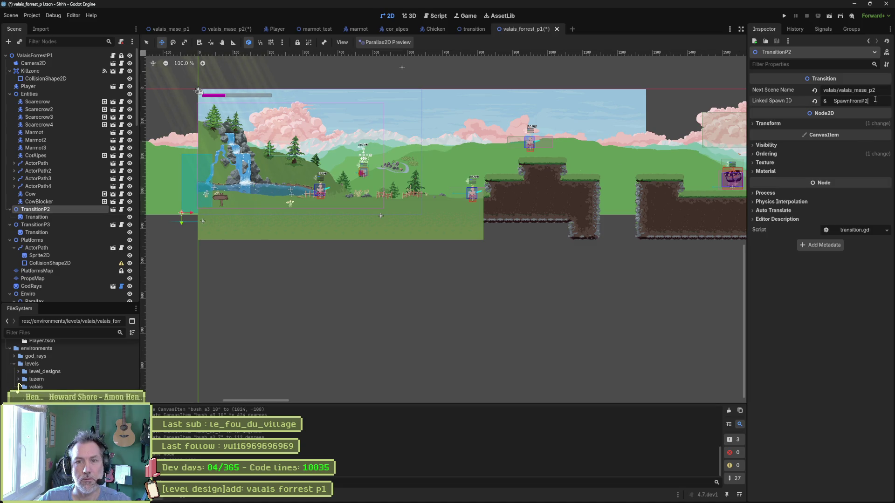
key("ctrl+a")
type("SpawnP3")
key("Return")
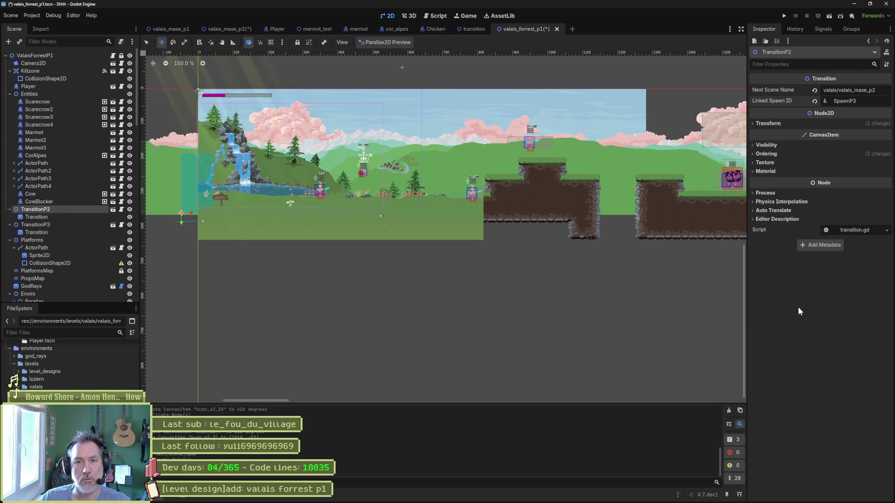
type("From")
key("Return")
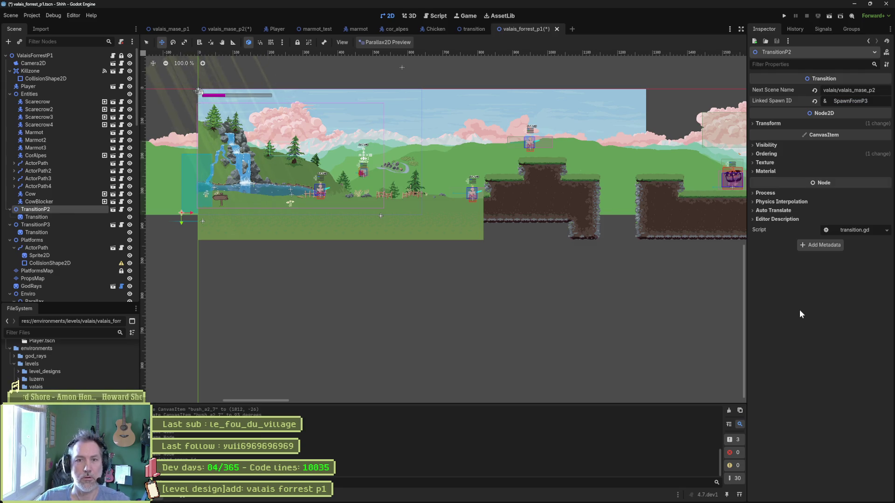
left_click(227, 28)
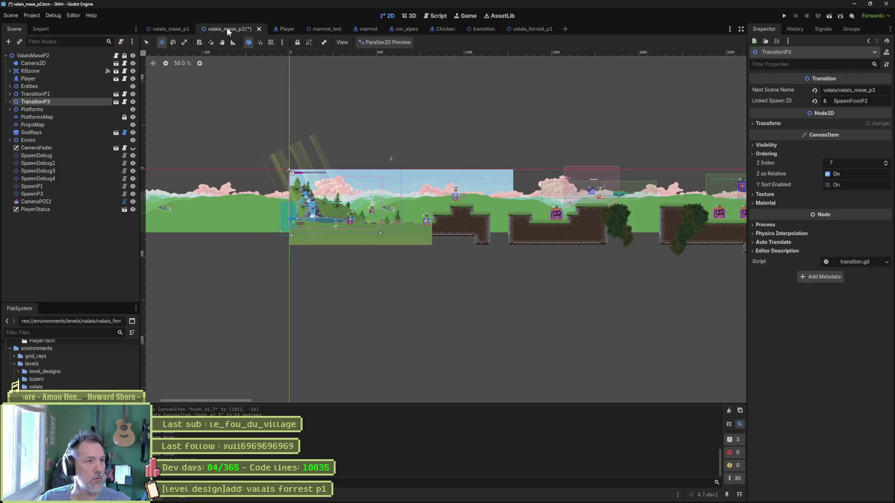
- Rename SpawnP3 to SpawnFromP3, place it on the ground at the level's right end, and save
left_click(54, 194)
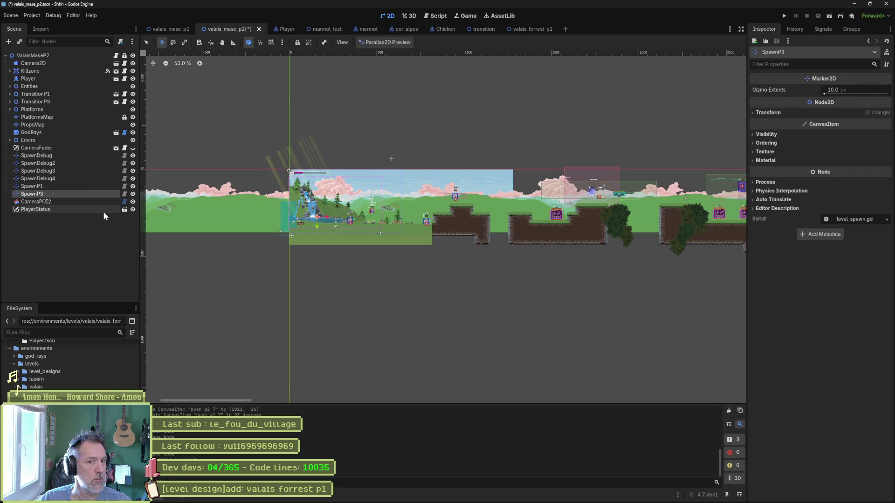
key("F2")
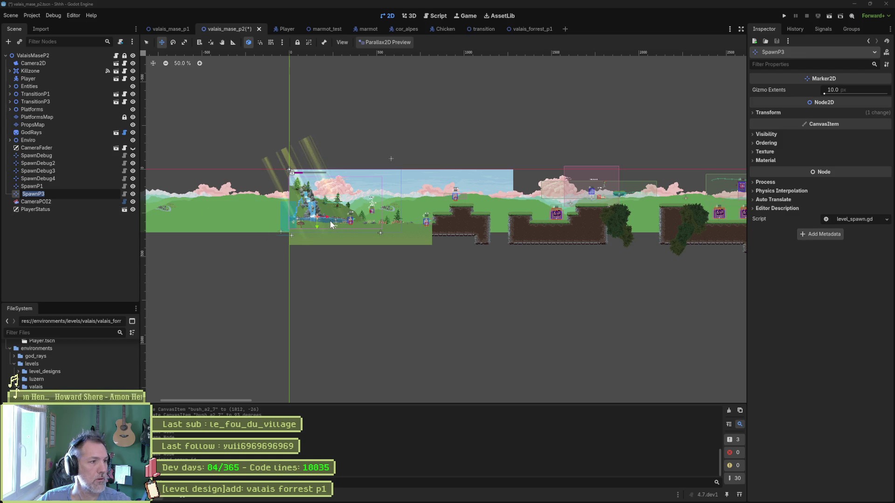
type("SpawnFromP3")
key("Return")
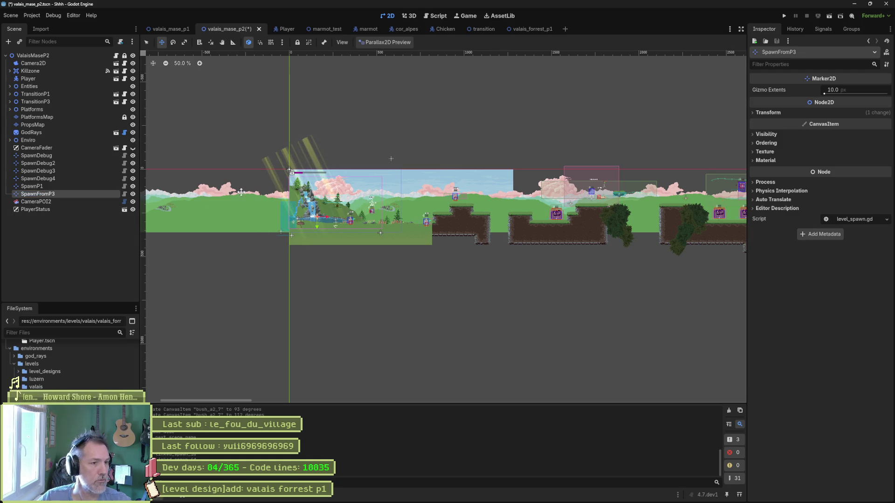
scroll(515, 251, "down", 1)
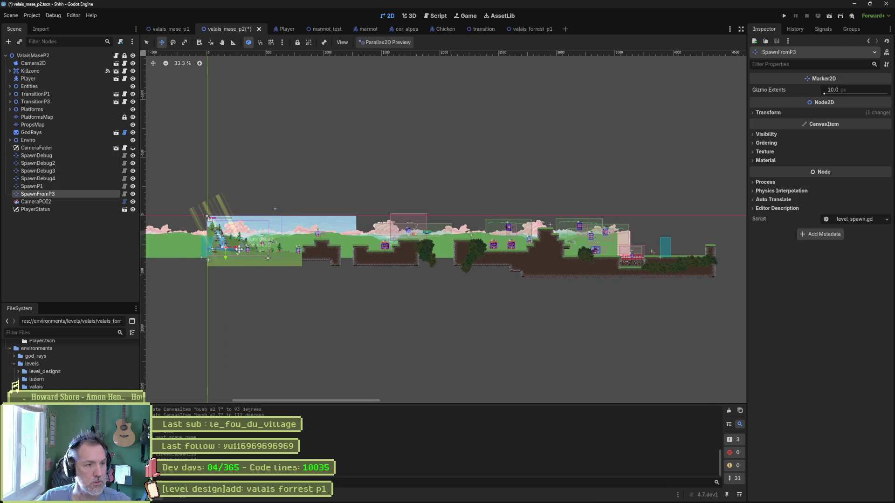
left_click_drag(240, 249, 664, 251)
scroll(664, 251, "up", 5)
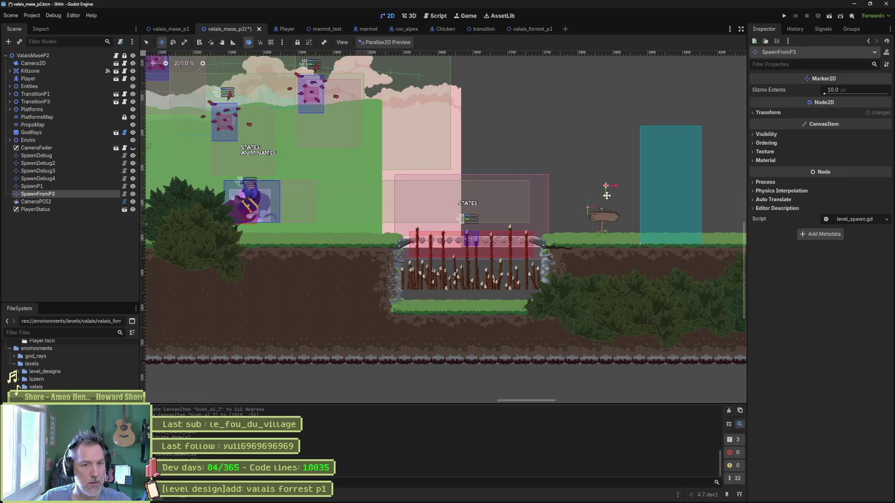
left_click_drag(606, 195, 605, 215)
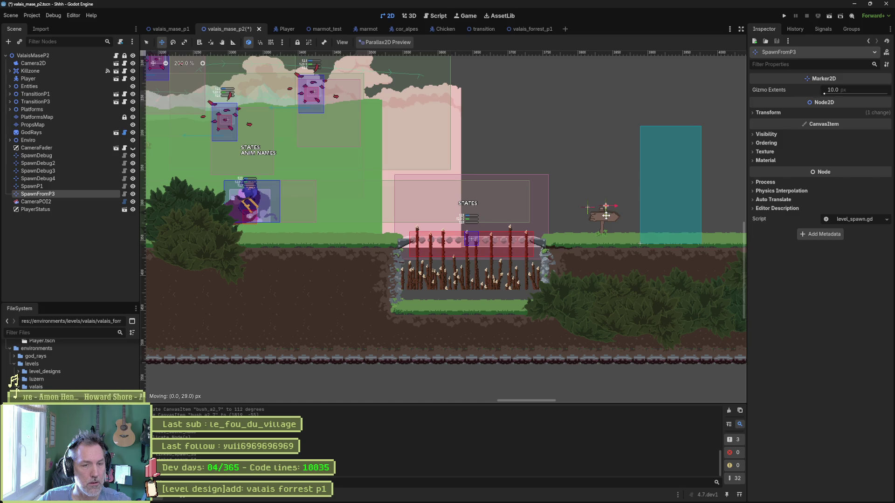
key("ctrl+s")
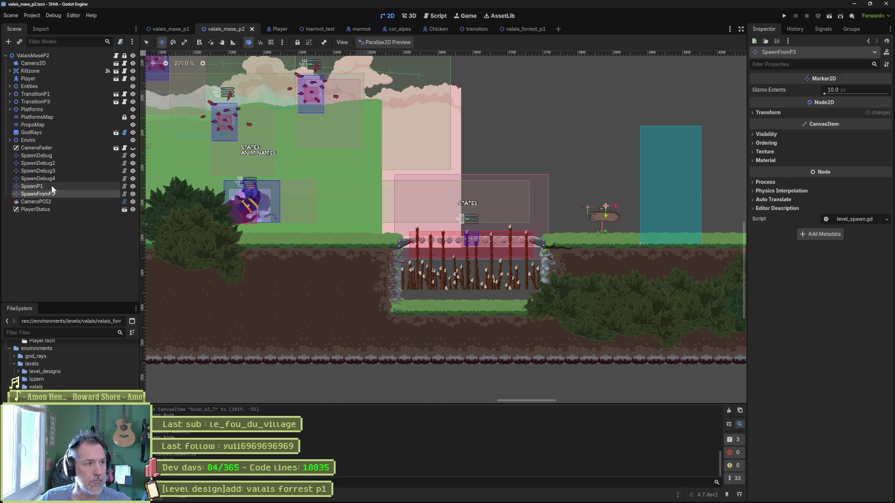
- Rename the SpawnP1 marker to SpawnFromP1
double_click(51, 186)
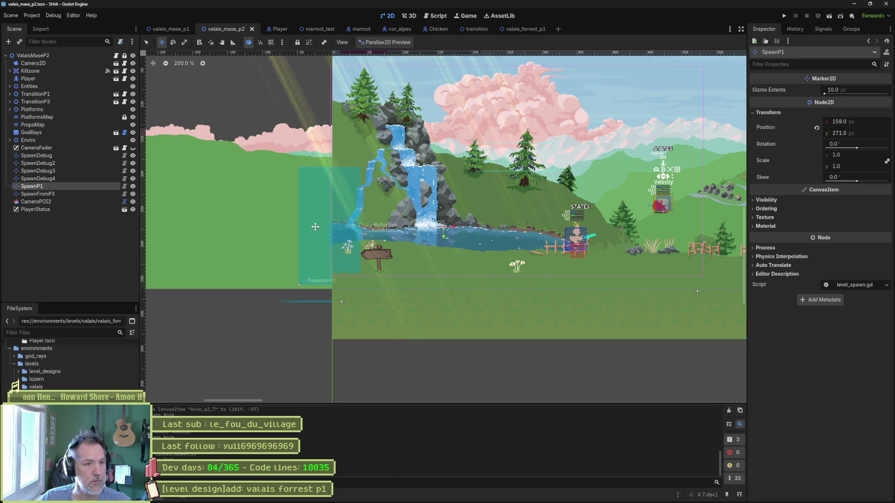
left_click(79, 182)
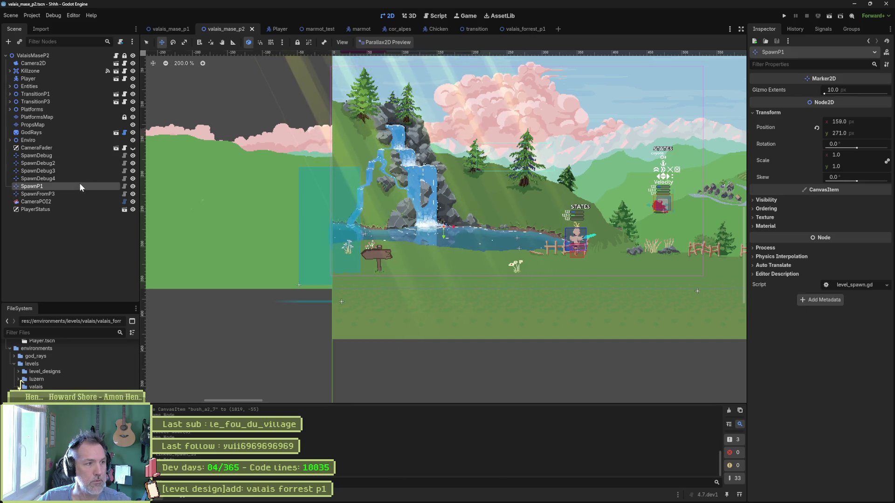
key("Right")
key("Left")
key("Left")
type("From")
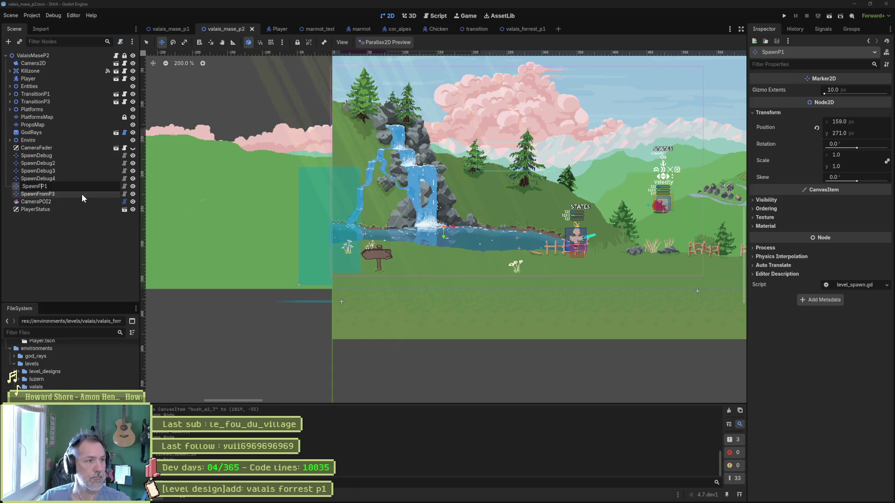
key("Return")
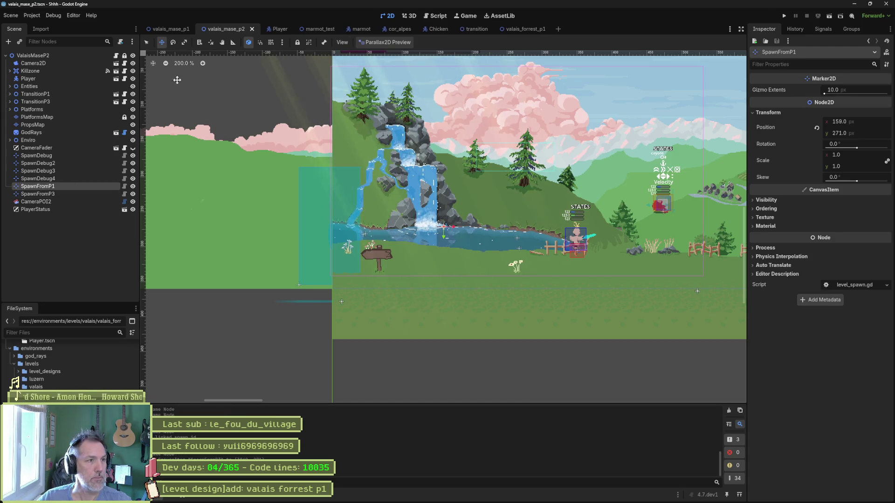
left_click(170, 31)
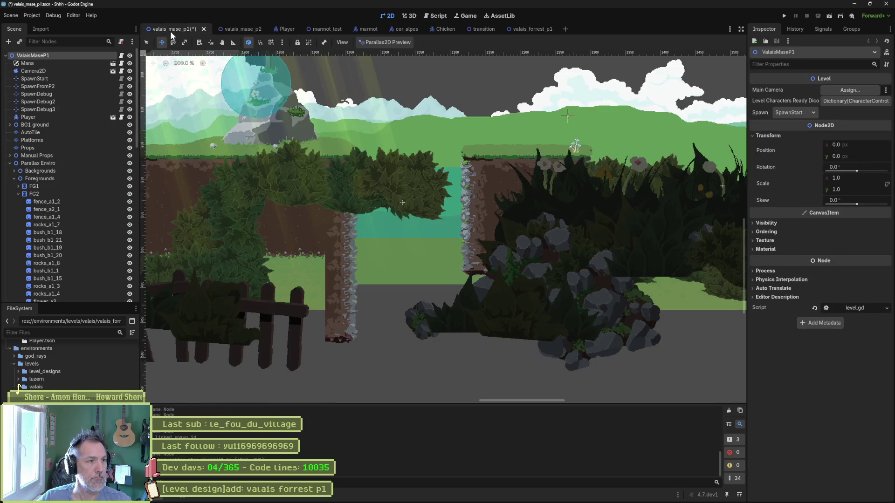
- In valais_mase_p1, point TransitionP2's Linked Spawn ID to SpawnFromP1, save, and run the game with F5
left_click(14, 178)
left_click(31, 194)
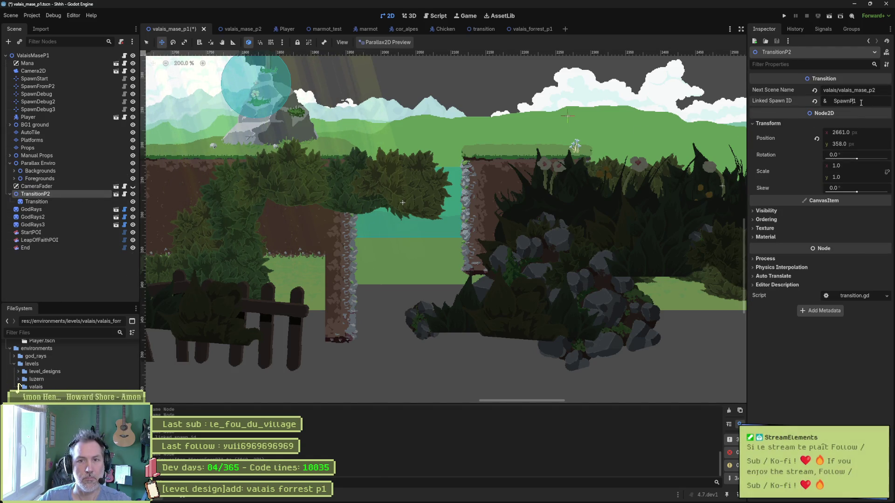
type("From")
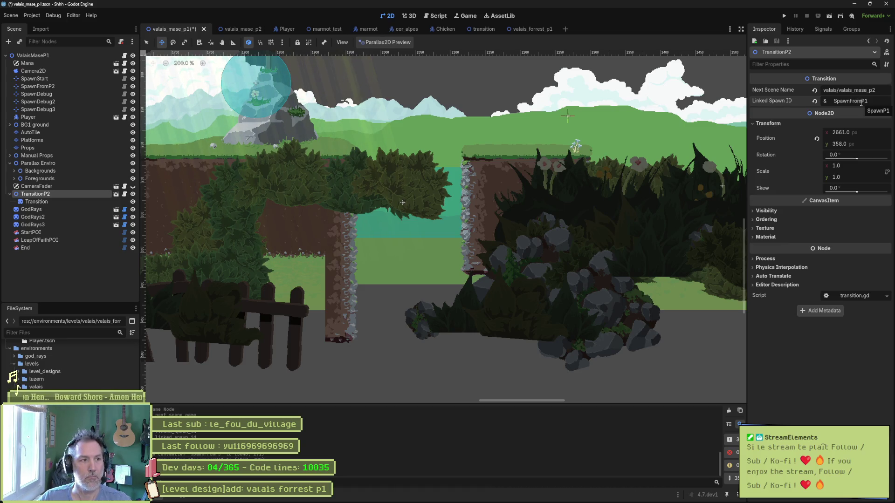
key("ctrl+s")
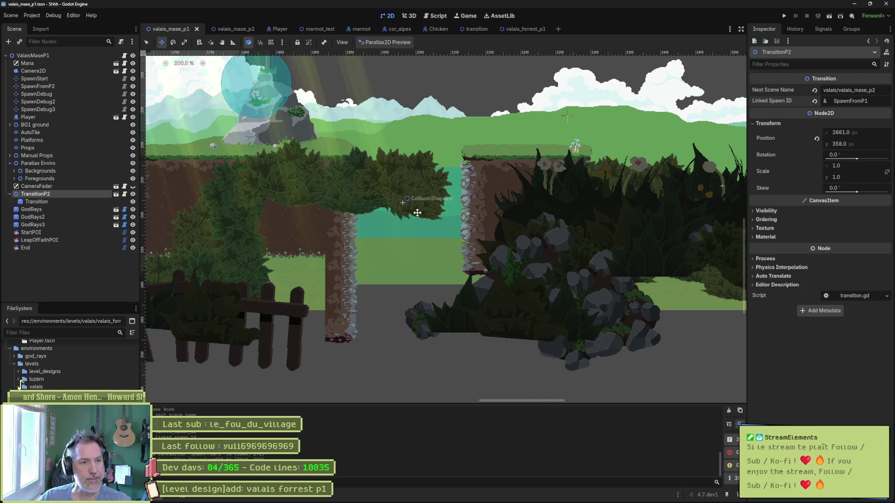
key("F5")
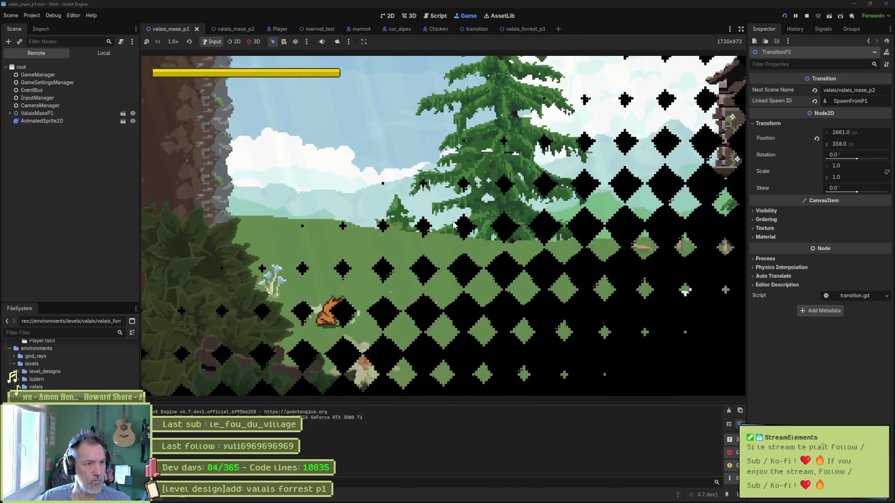
- Run the cat right through valais_mase_p1, past the hut and barn, and drop into the next level
key("Right")
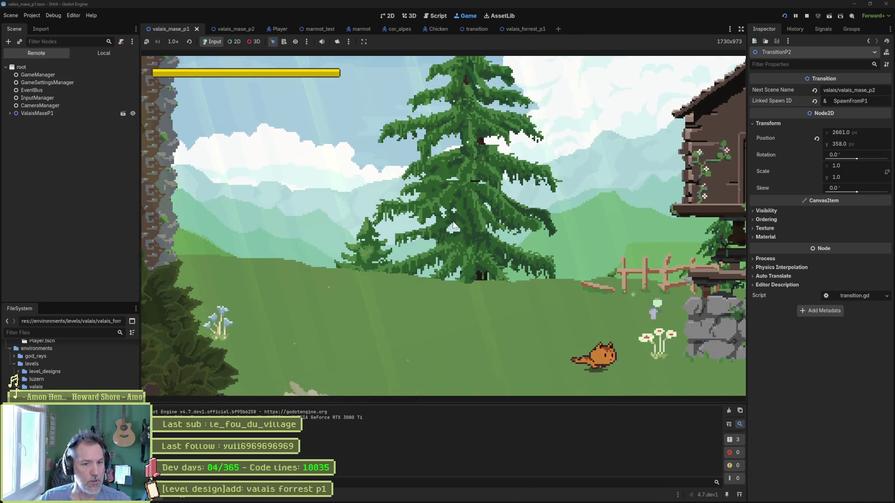
key("Right")
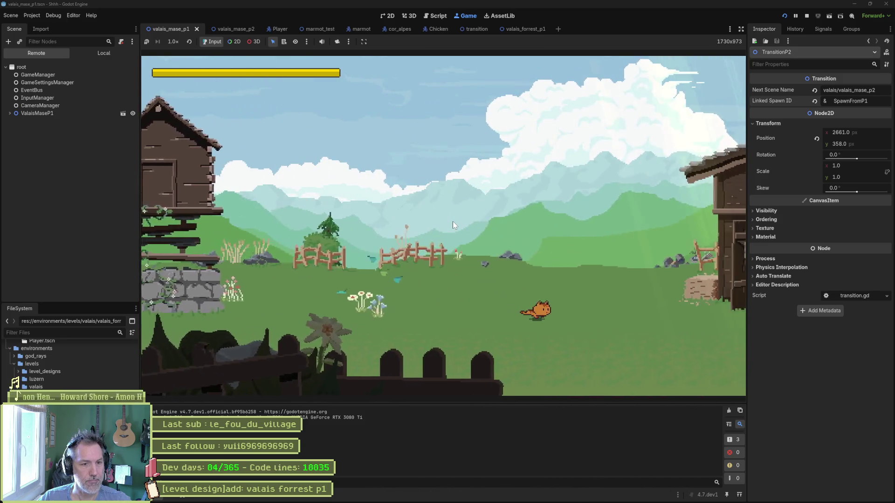
key("Right")
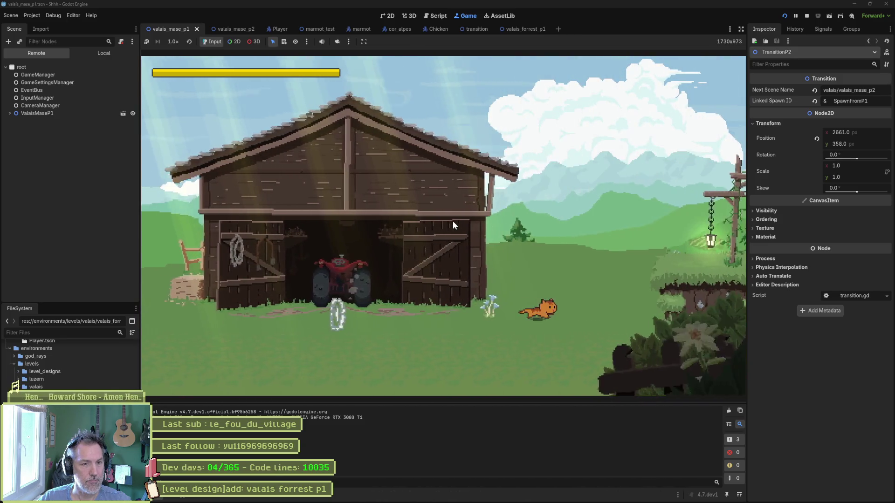
key("Right")
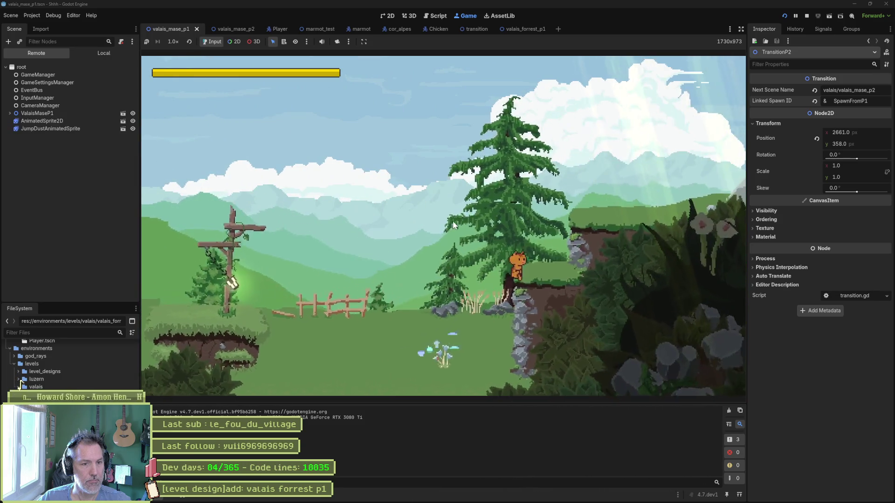
key("Right")
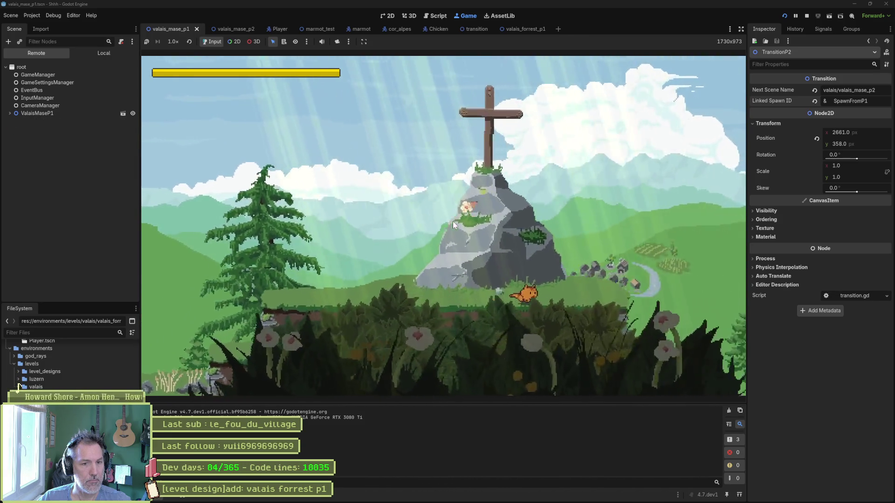
key("Right")
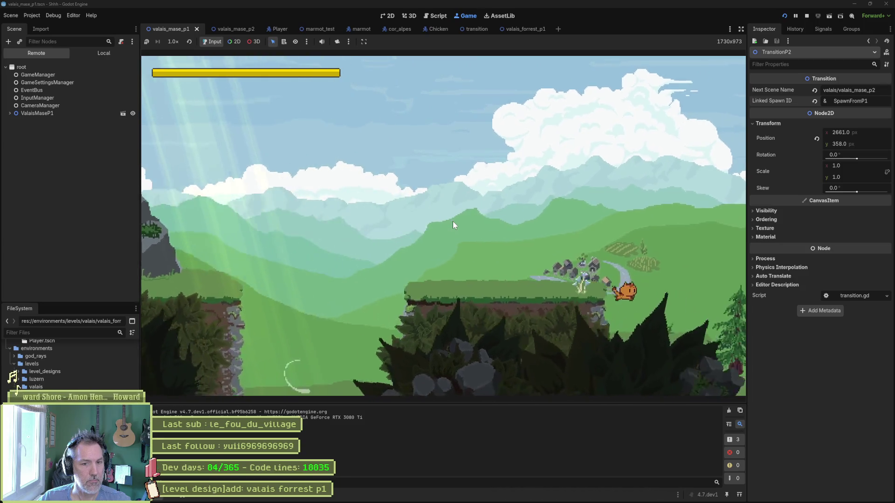
key("Right")
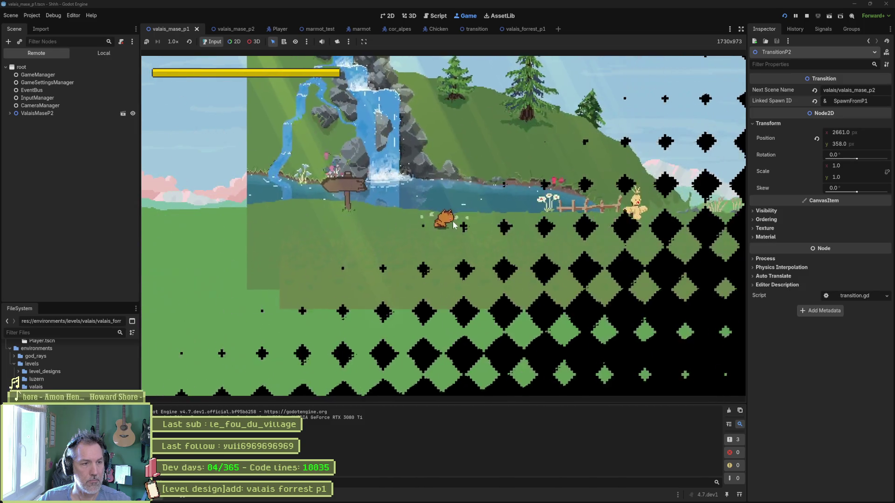
- Climb the cliff, continue past the village into the enemy arena, and dodge and jump the attackers
key("Right")
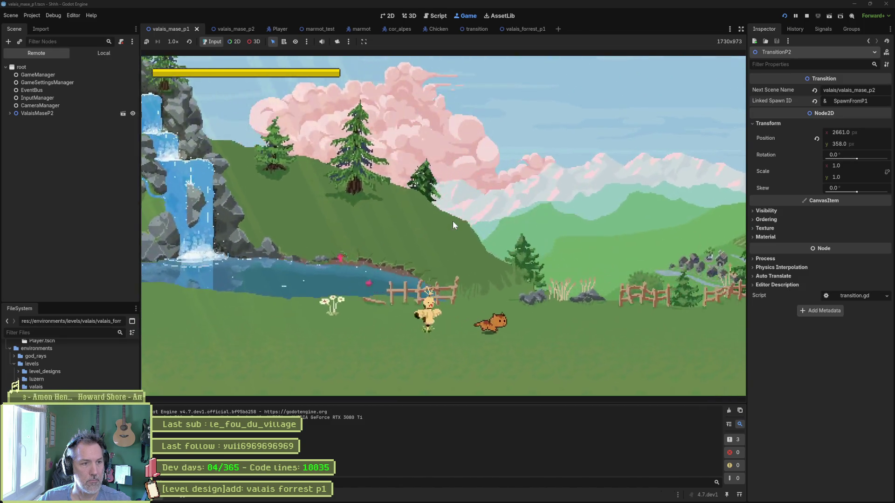
key("Right")
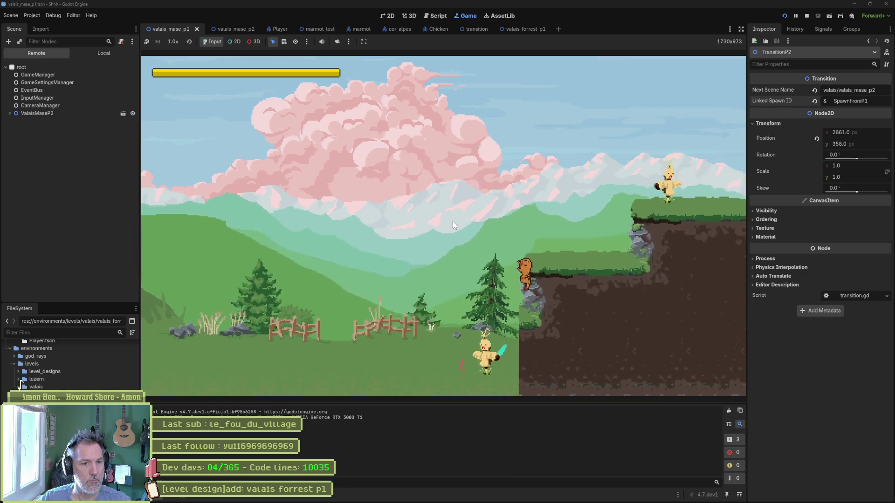
key("Up")
key("Right")
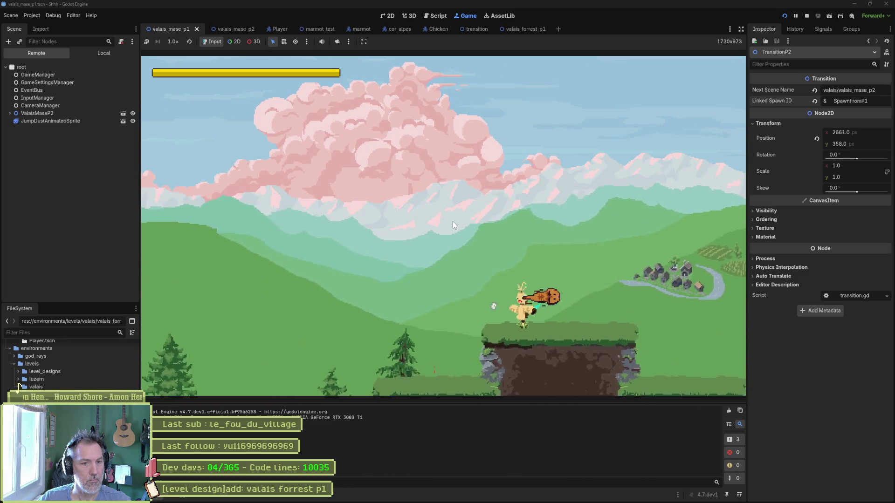
key("Right")
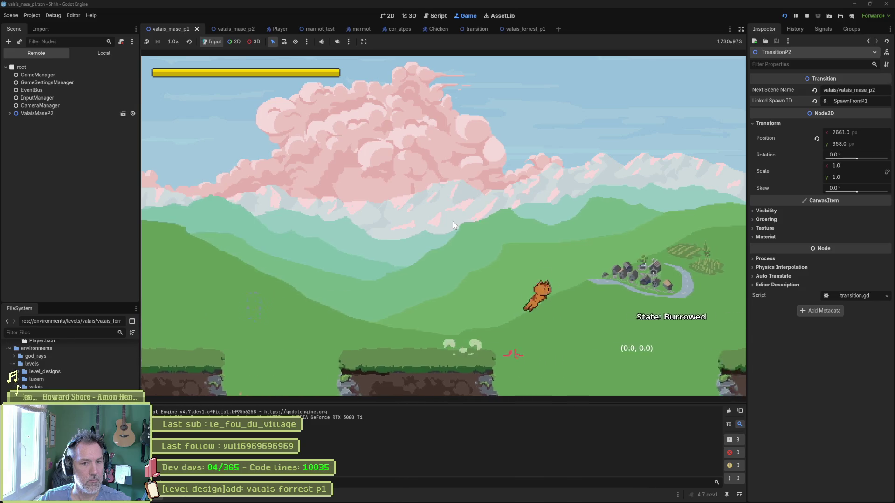
key("Right")
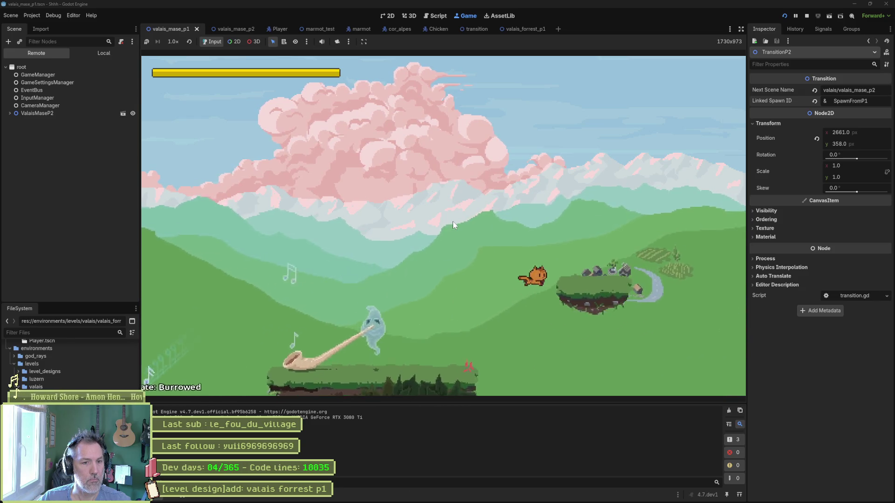
key("Right")
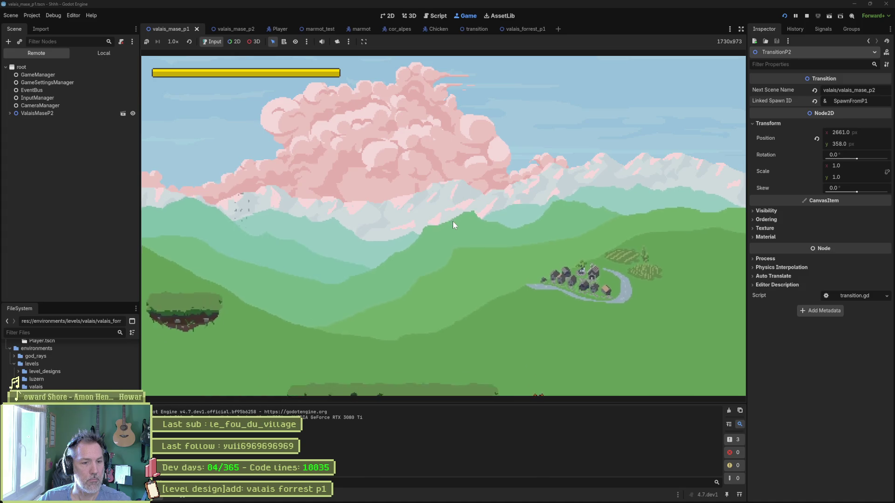
key("Right")
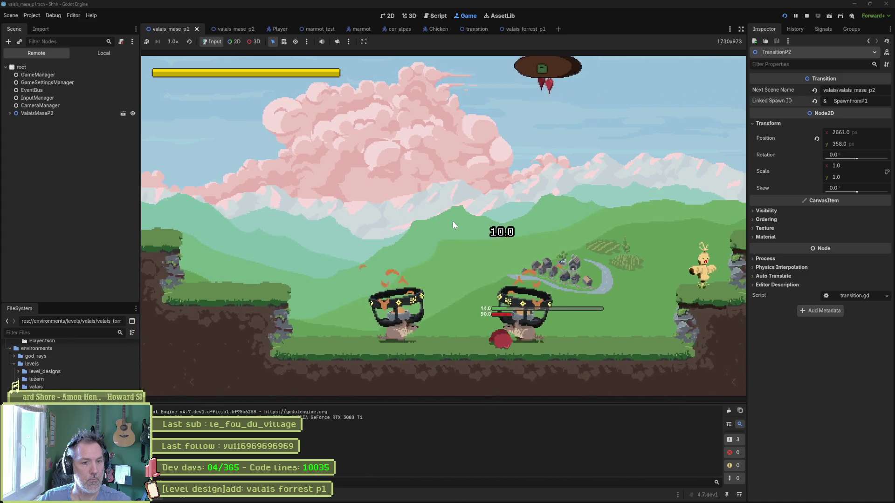
key("Left")
key("space")
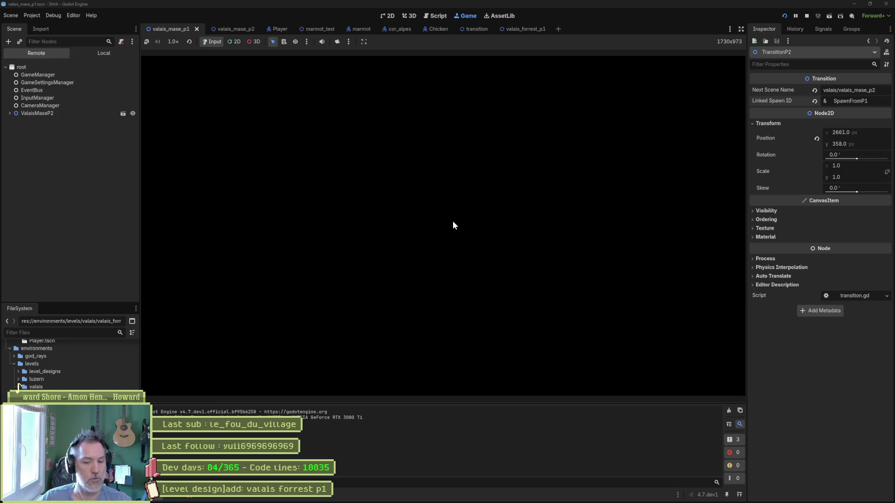
- Stop the game and show the two errors about valais_mase_p3.tscn failing to load
key("F8")
left_click(200, 376)
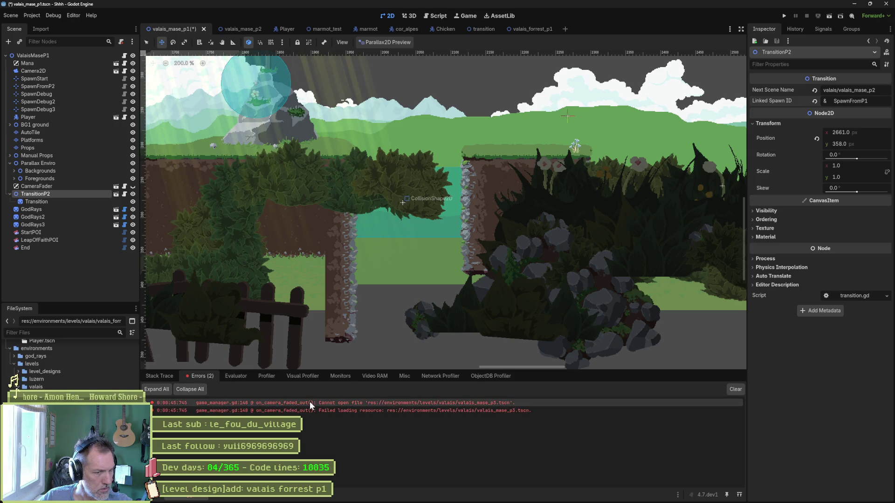
mouse_move(311, 405)
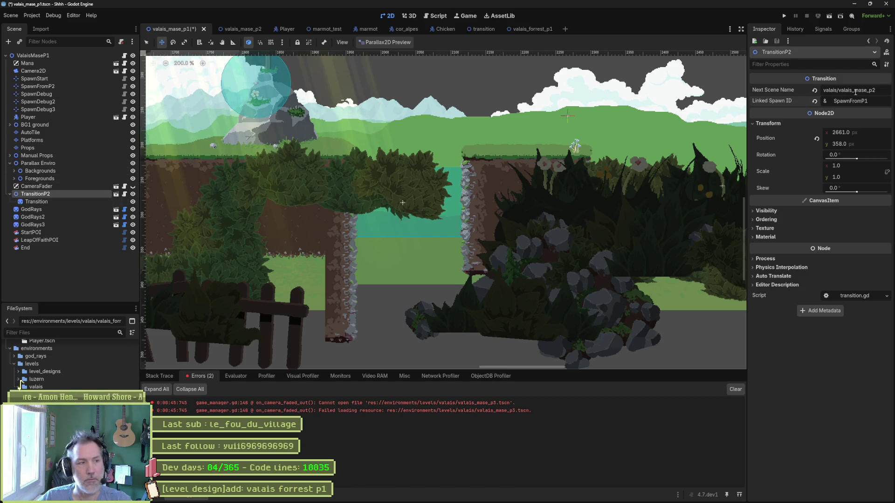
- In valais_mase_p2, set TransitionP3's Next Scene Name to valais/valais_forrest_p1 and save
left_click(245, 29)
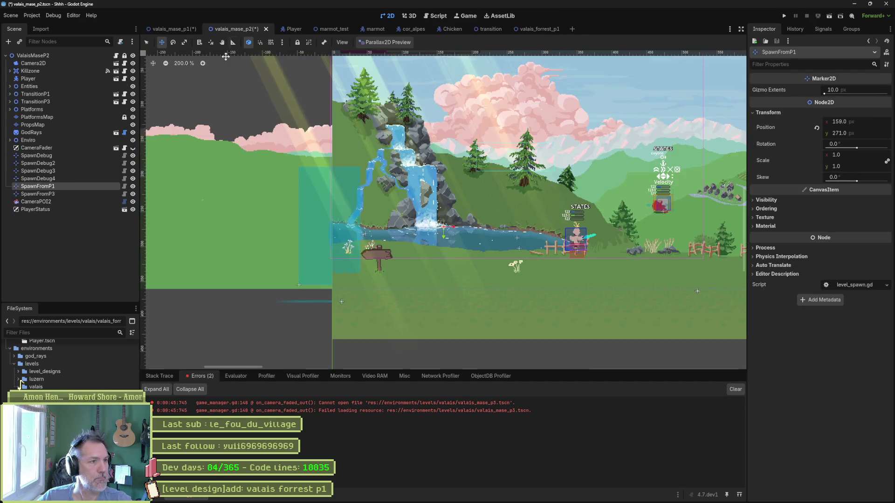
left_click(65, 194)
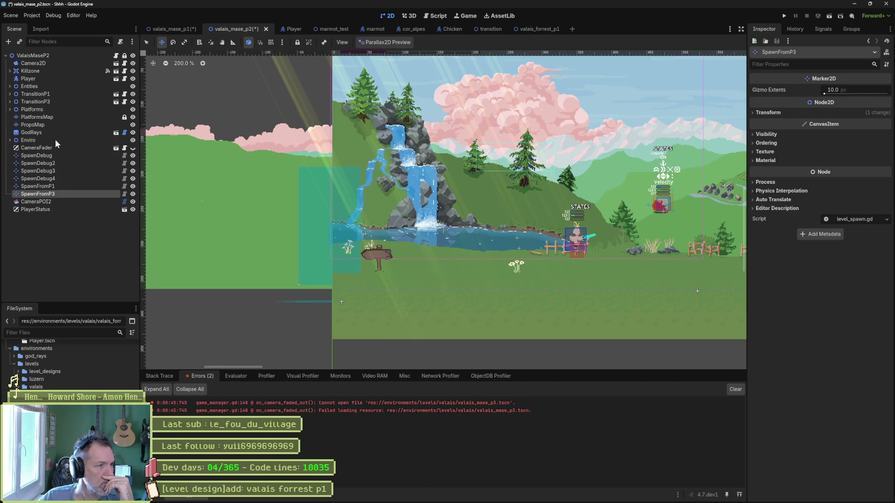
left_click(47, 101)
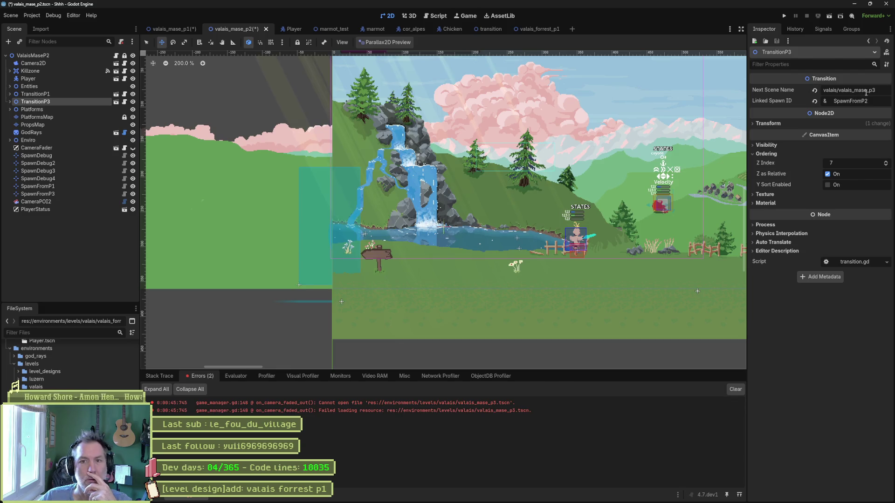
left_click(859, 89)
key("BackSpace")
key("BackSpace")
key("BackSpace")
type("for")
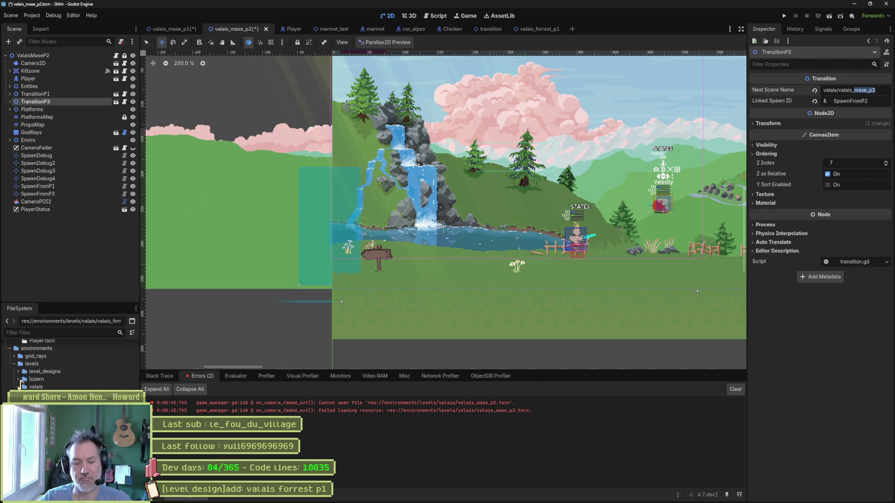
type("rest_p1")
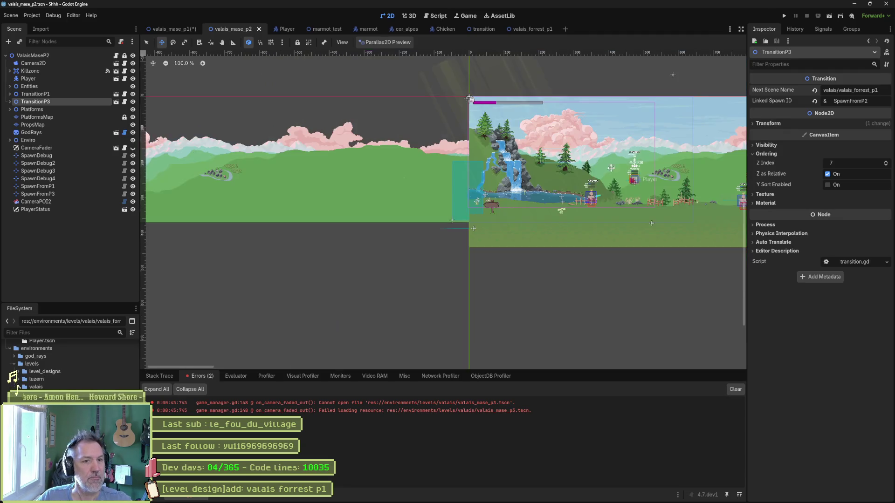
key("ctrl+minus")
- Make ValaisMaseP2 start at SpawnDebug4, test-run the scene into the forest, then save
left_click(79, 56)
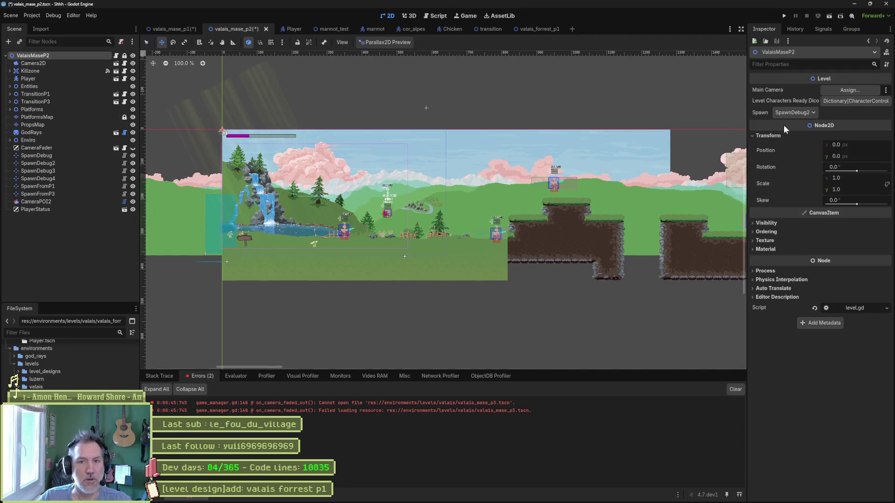
left_click(812, 113)
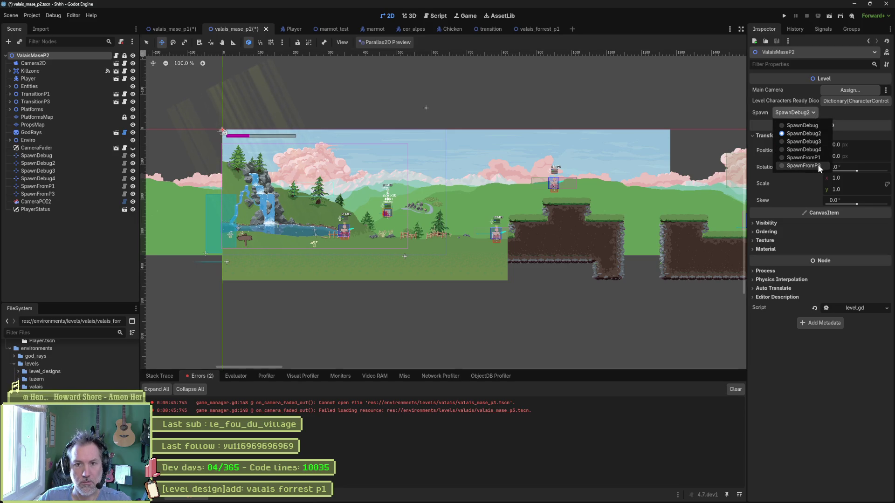
left_click(815, 150)
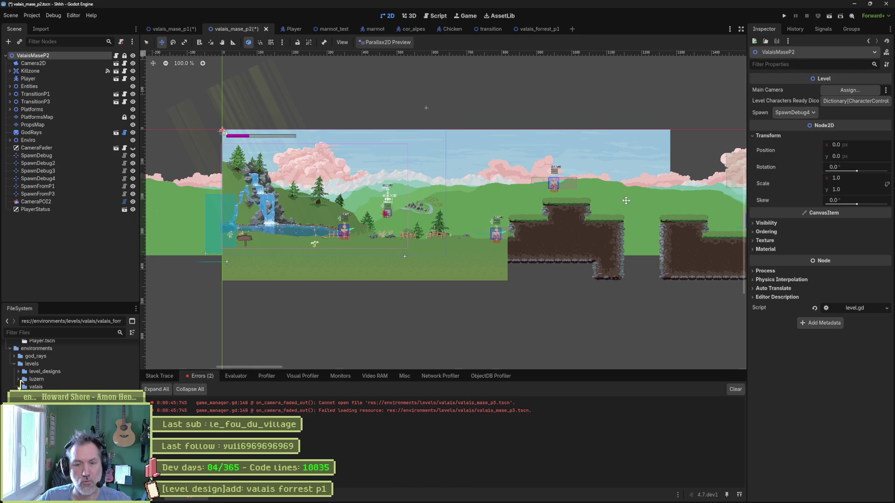
key("F6")
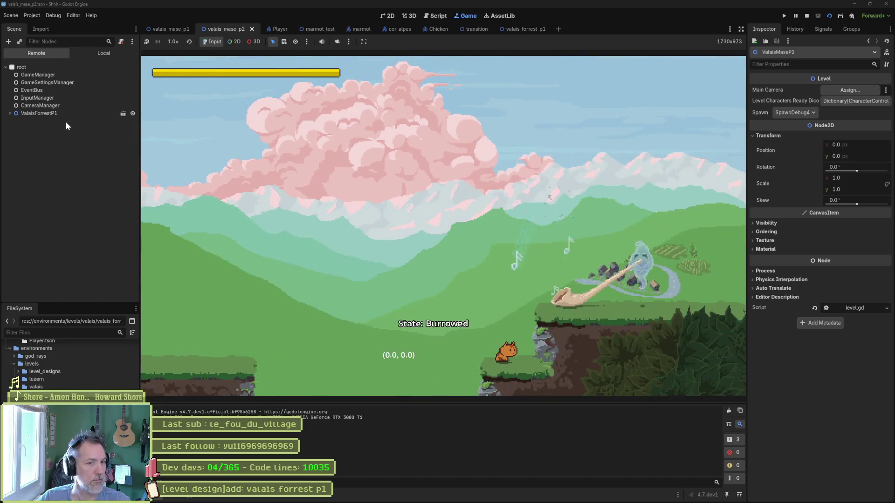
key("F8")
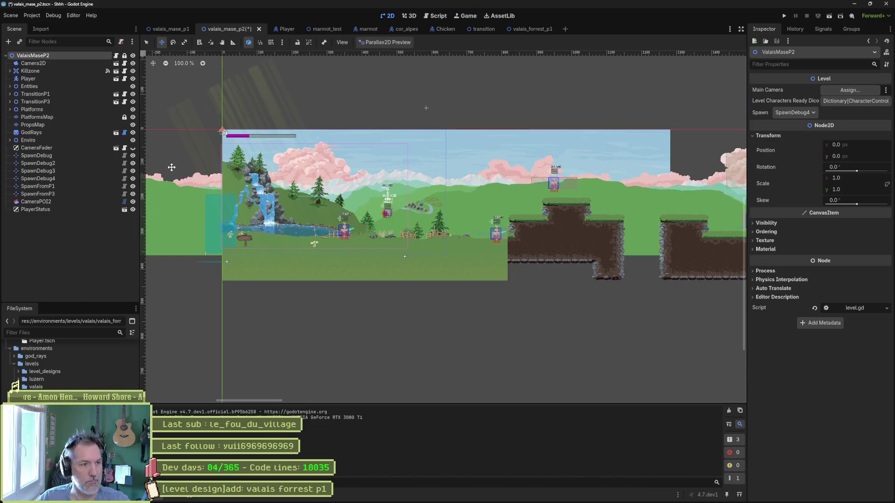
key("ctrl+s")
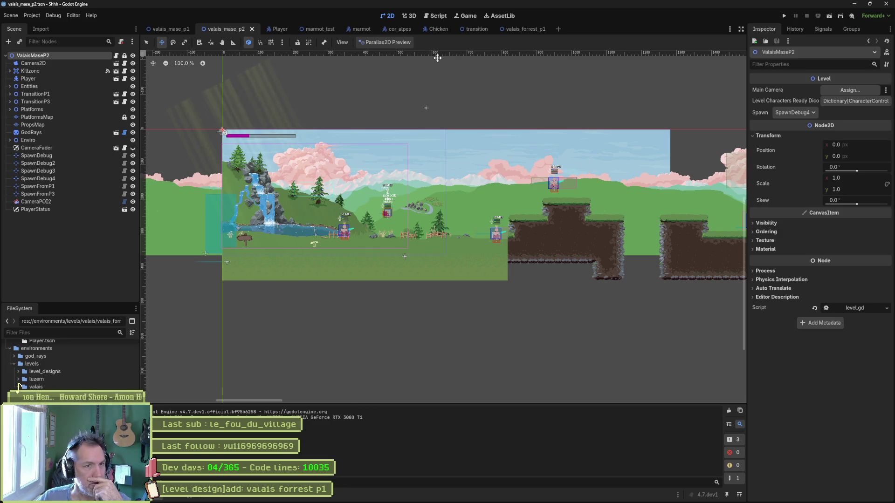
- In valais_forrest_p1, rename SpawnP1 to SpawnFromValaisP2 and save the scene
left_click(525, 29)
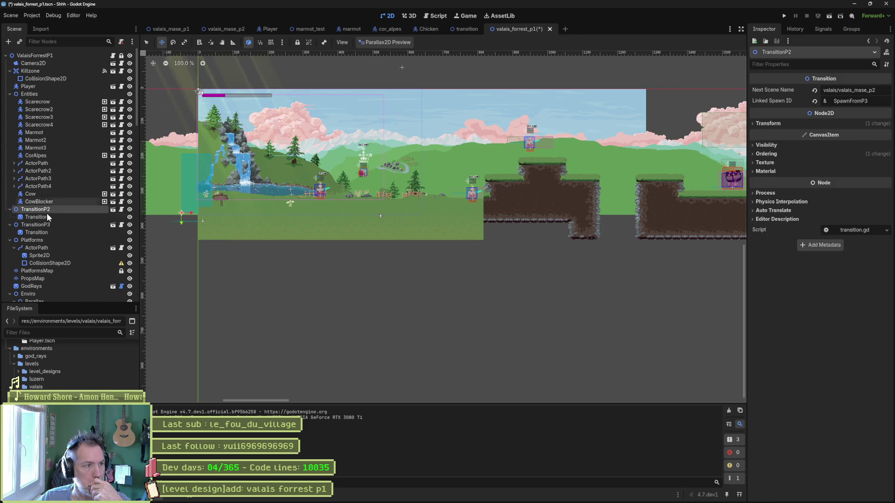
scroll(47, 224, "down", 5)
scroll(44, 236, "down", 15)
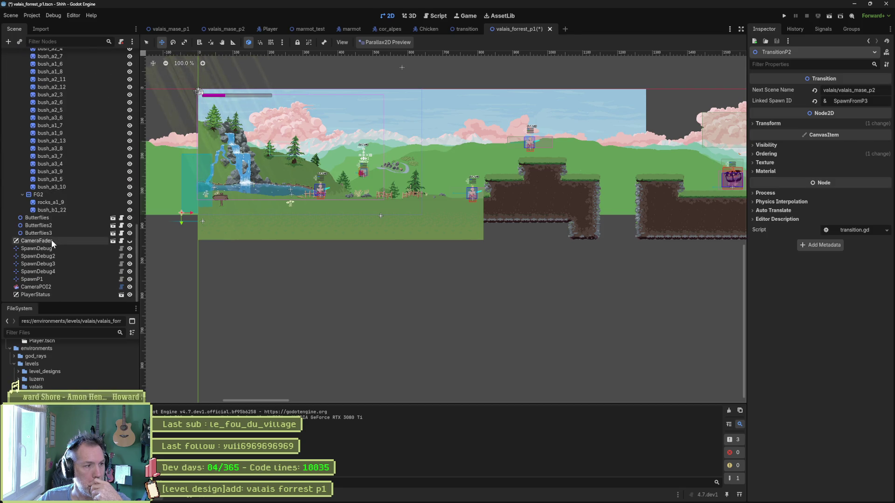
left_click(61, 279)
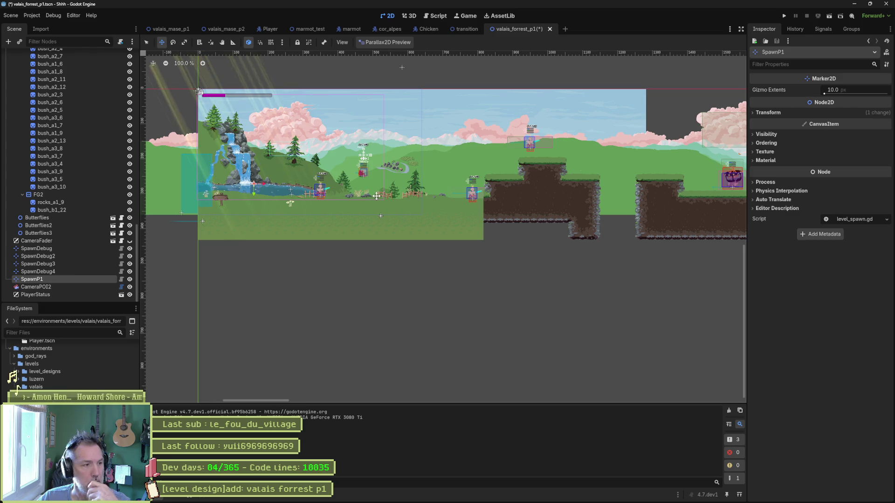
key("F2")
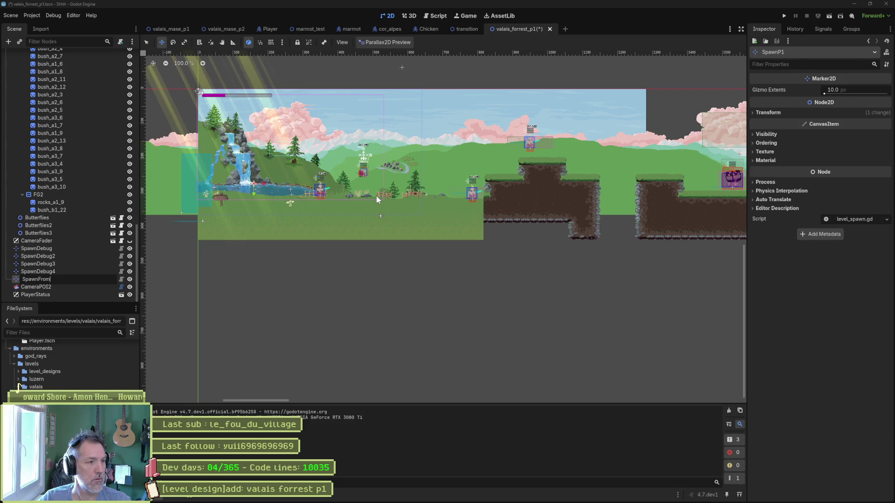
type("ValaisP2")
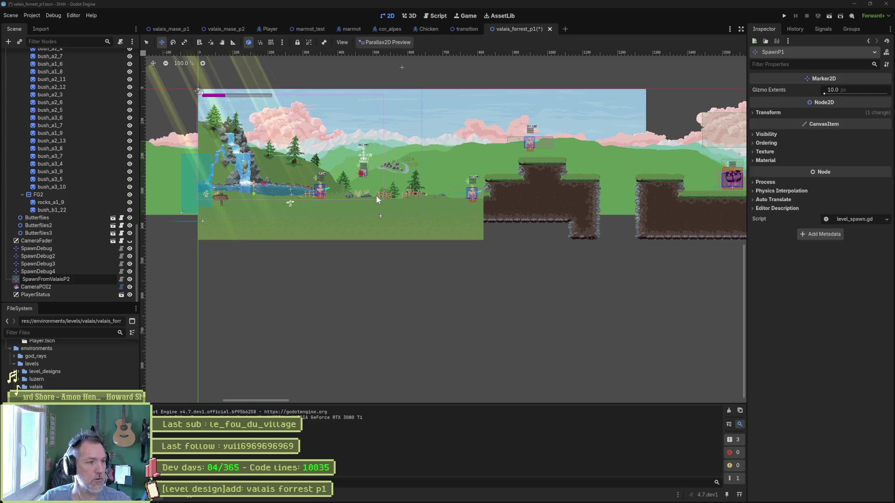
key("Return")
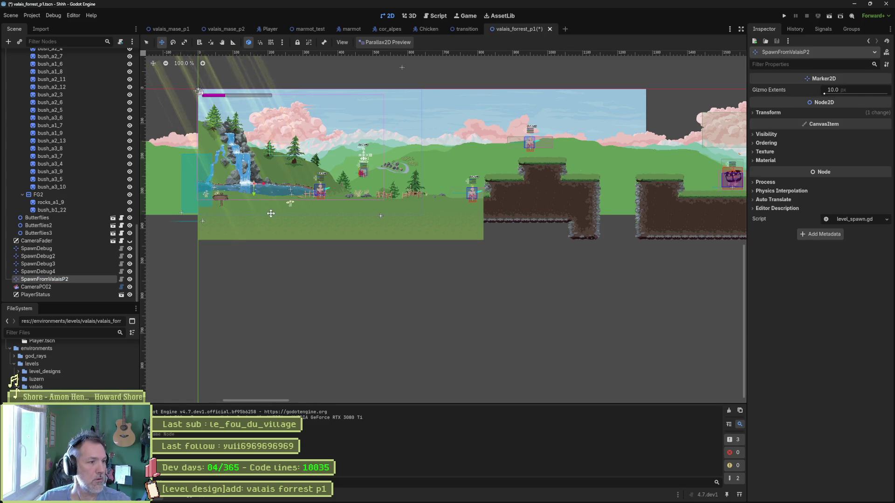
key("ctrl+s")
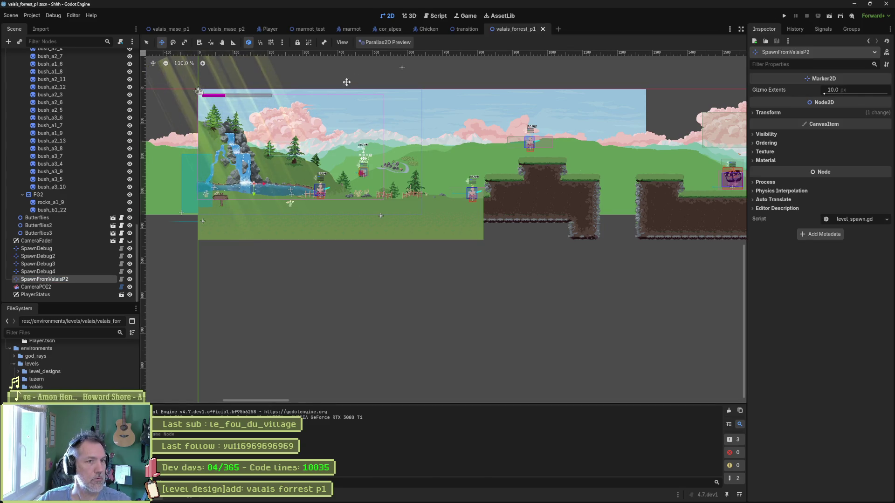
mouse_move(236, 29)
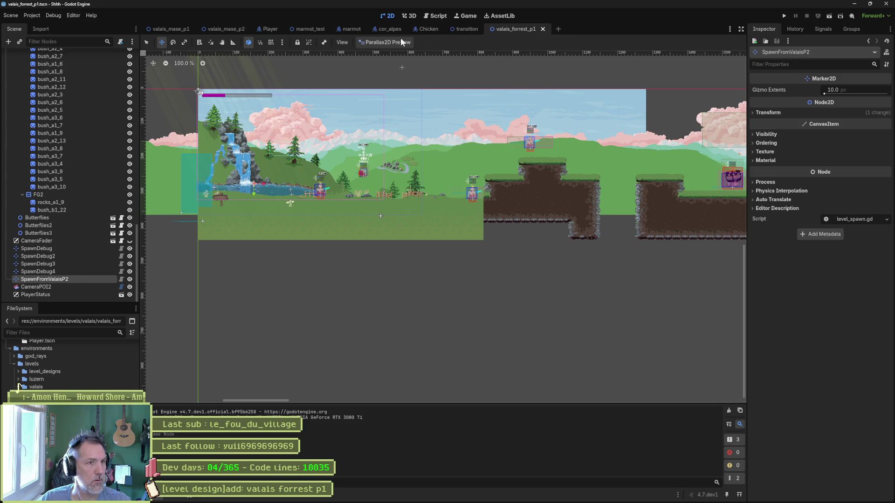
- In valais_mase_p2, change TransitionP3's linked spawn point to SpawnFromValaisP2 and save
left_click(231, 28)
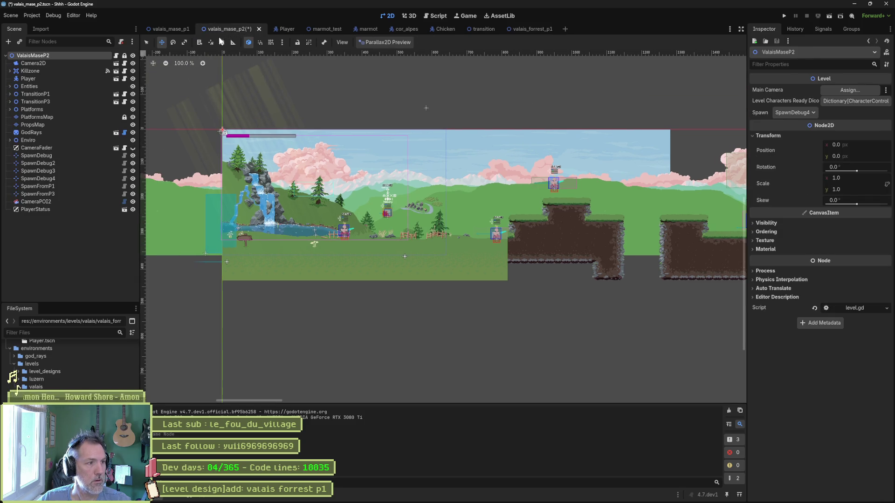
left_click(46, 102)
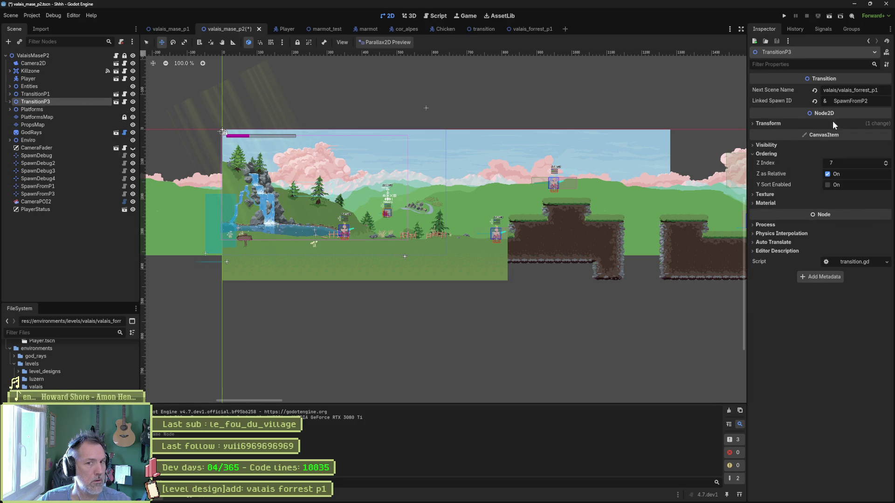
left_click(862, 102)
type("Valais")
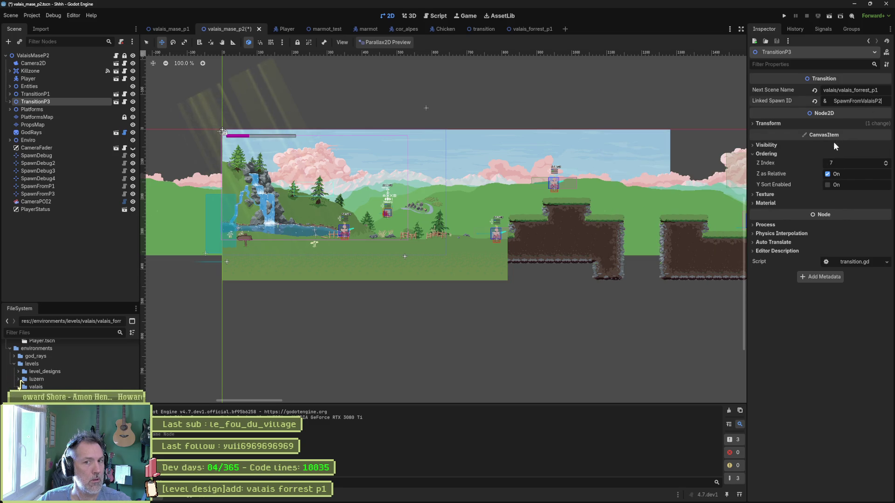
key("ctrl+s")
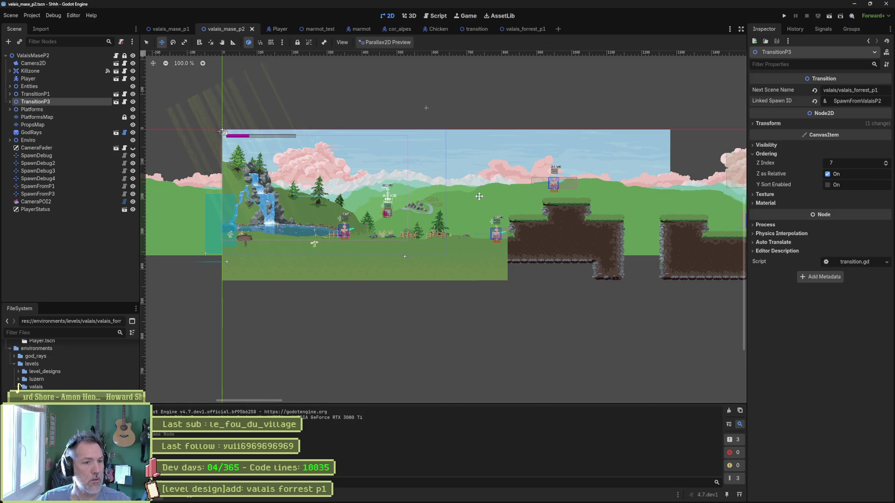
- Rename the SpawnFromP3 marker to SpawnFromForrestP1 and save valais_mase_p2
key("f")
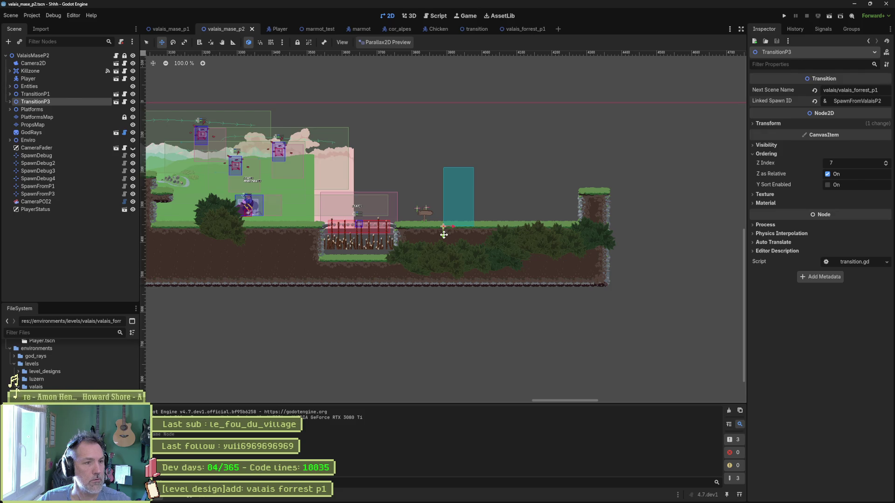
left_click(63, 192)
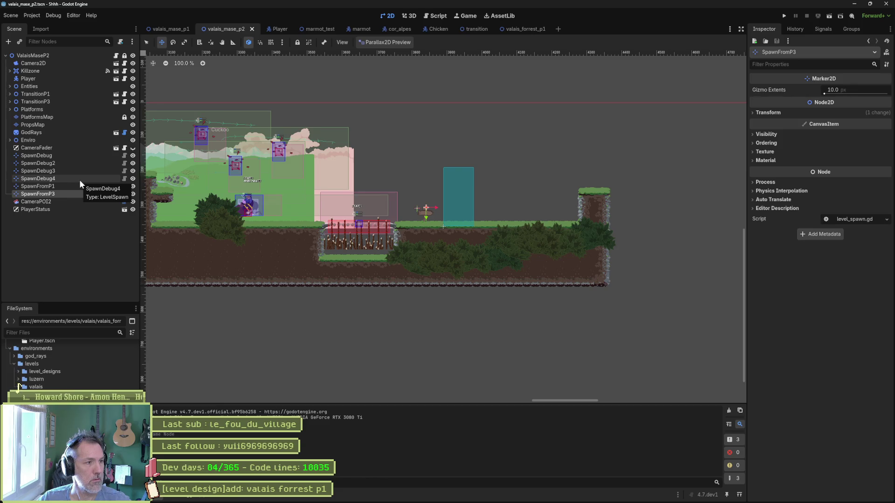
key("F2")
type("ForrestP1")
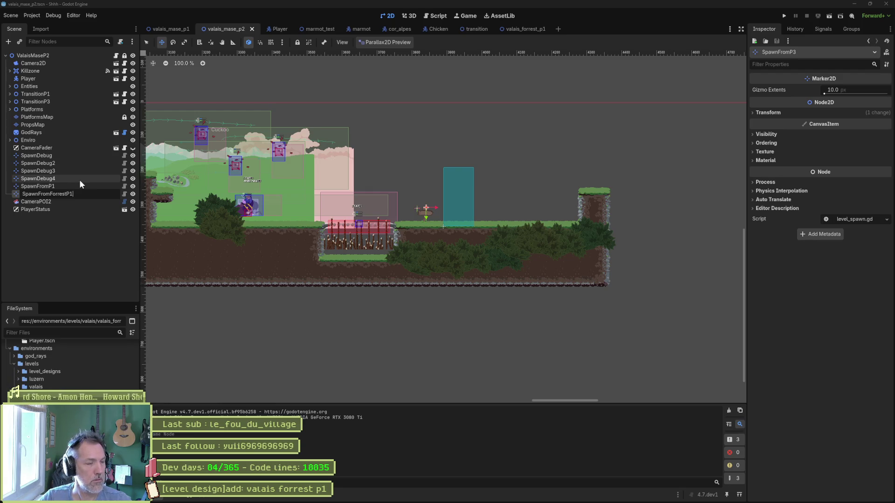
key("Return")
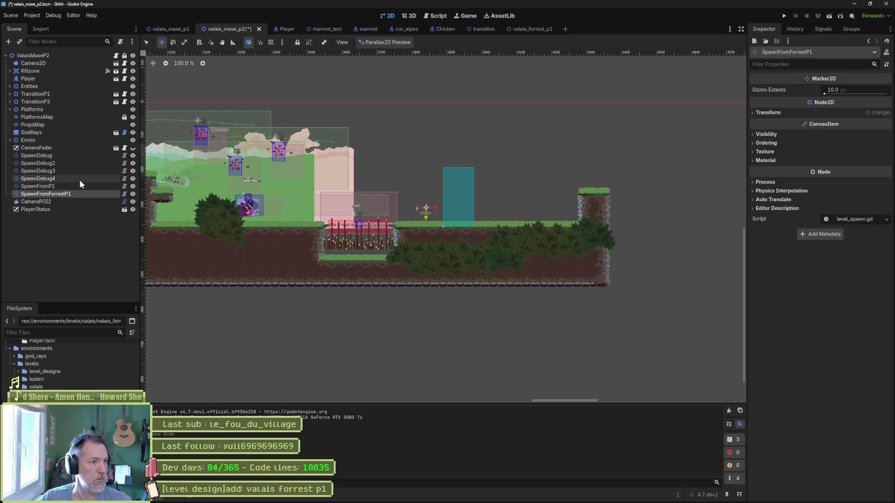
key("ctrl+s")
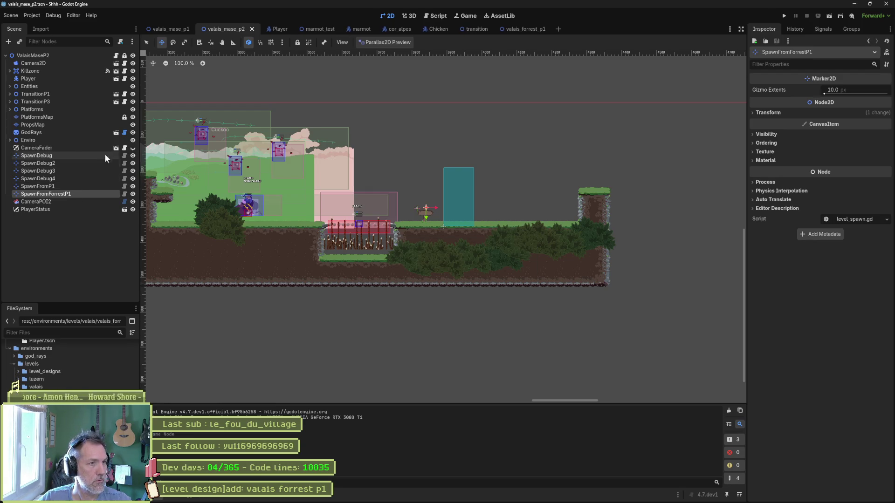
left_click(532, 29)
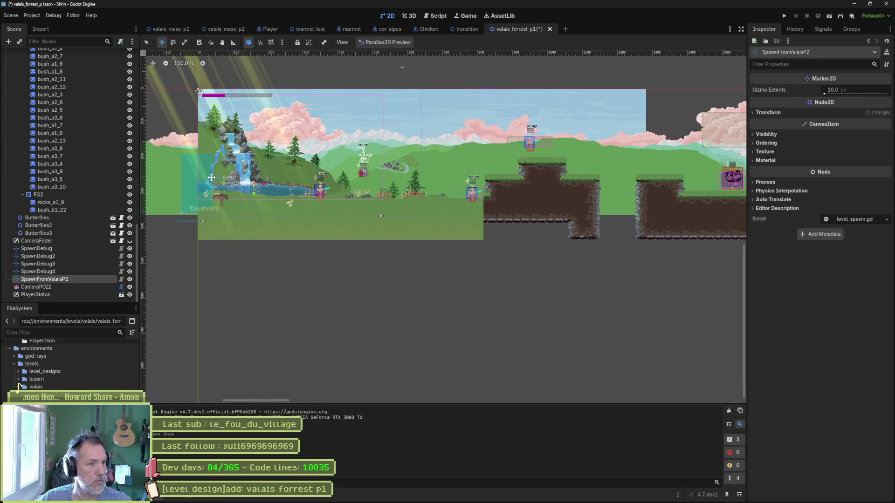
- Collapse the Enviro and Platforms groups in the forest level's Scene tree
key("q")
left_click(219, 199)
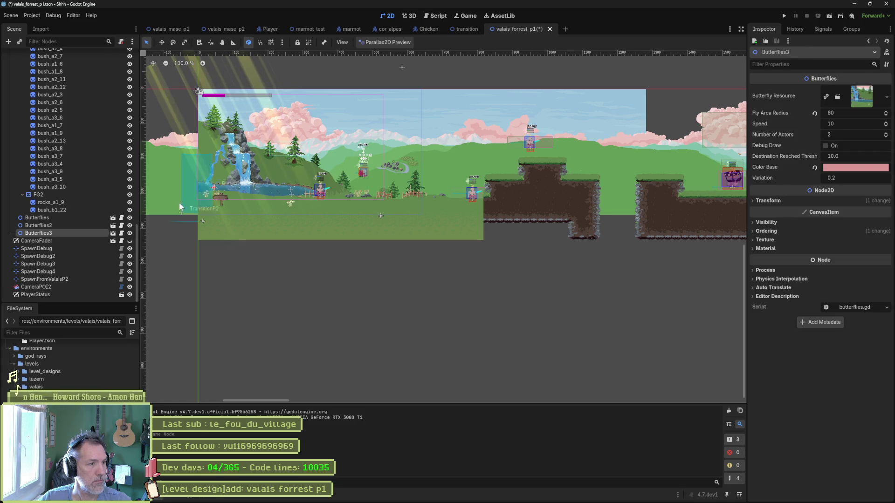
left_click(193, 183)
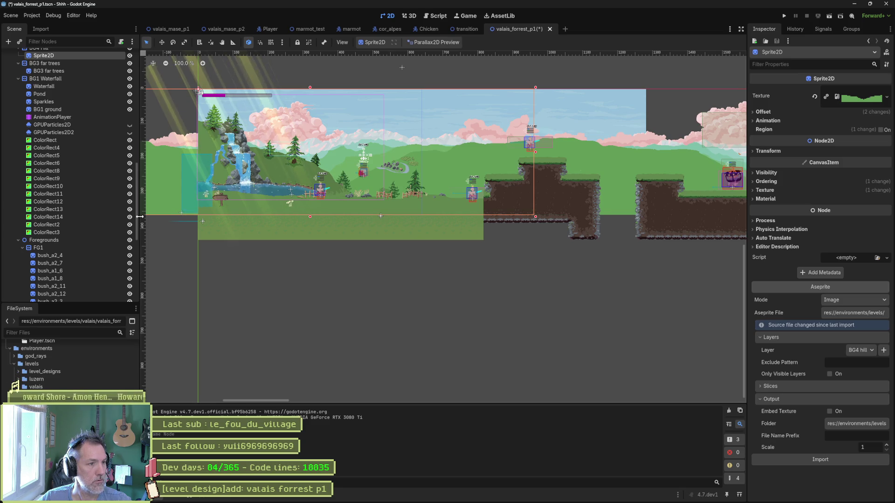
scroll(28, 140, "down", 10)
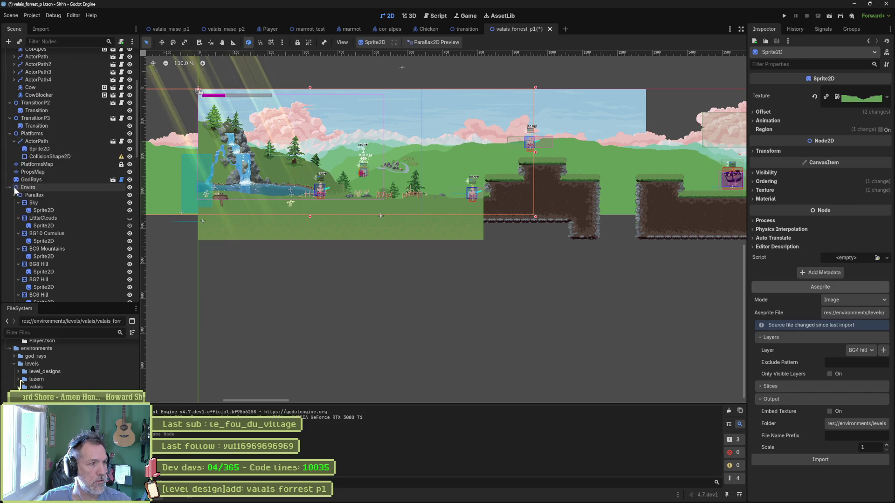
left_click(13, 187)
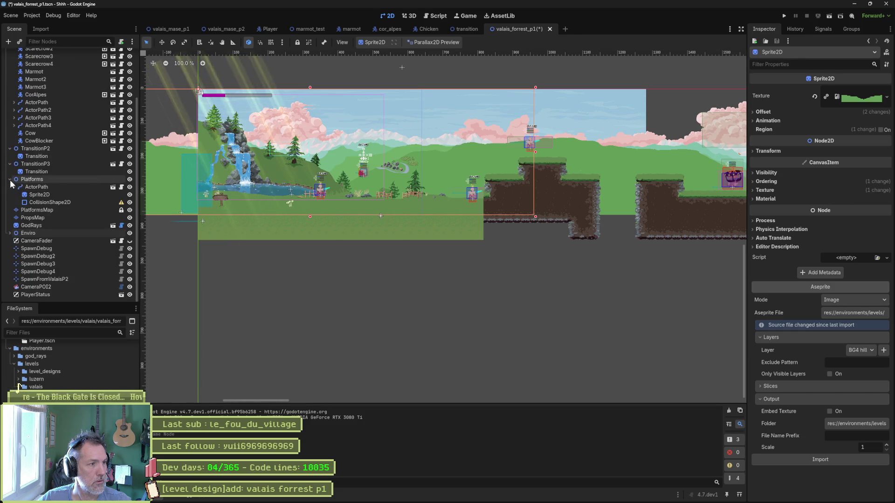
left_click(10, 179)
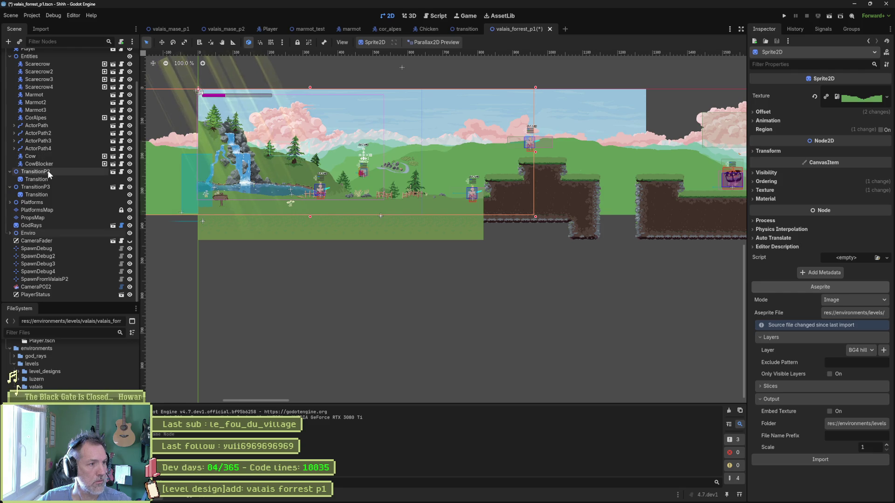
- Rename TransitionP2 to TransitionValaisP2 and save the forest scene
left_click(48, 172)
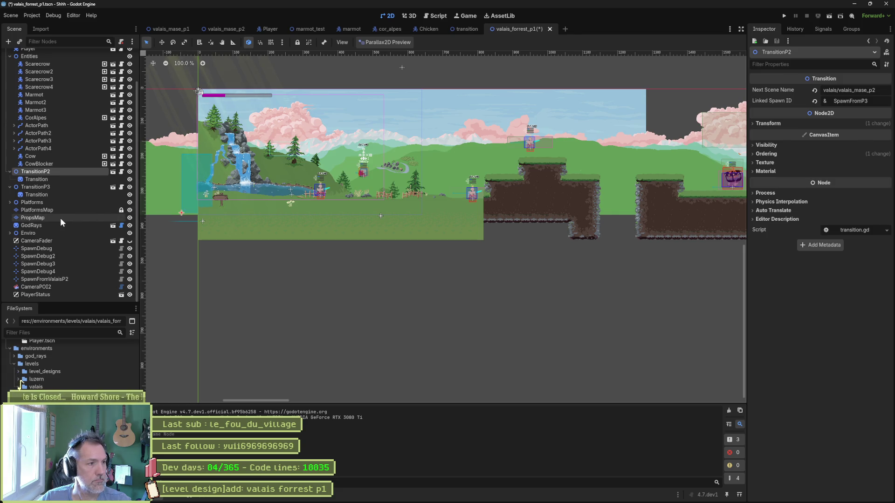
key("F2")
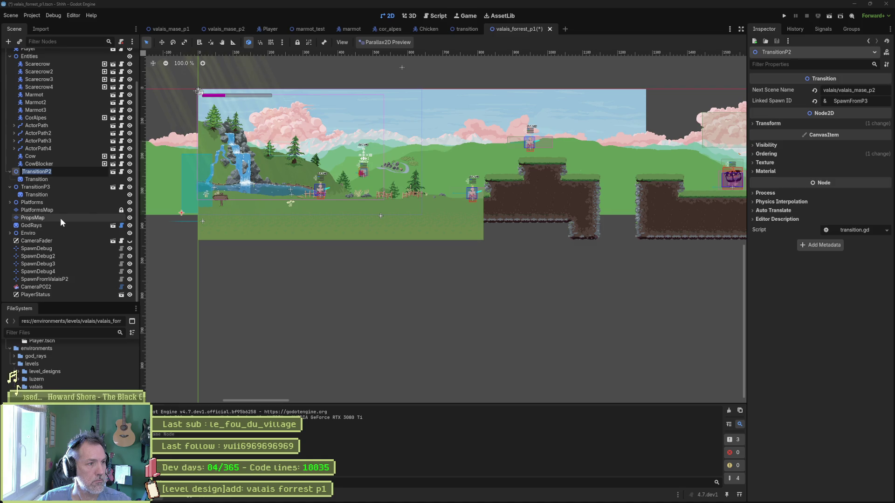
key("End")
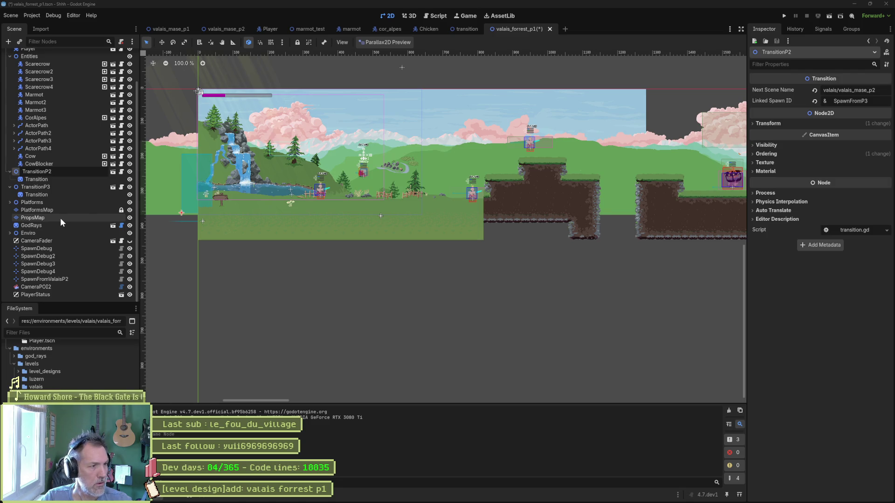
type("Valais")
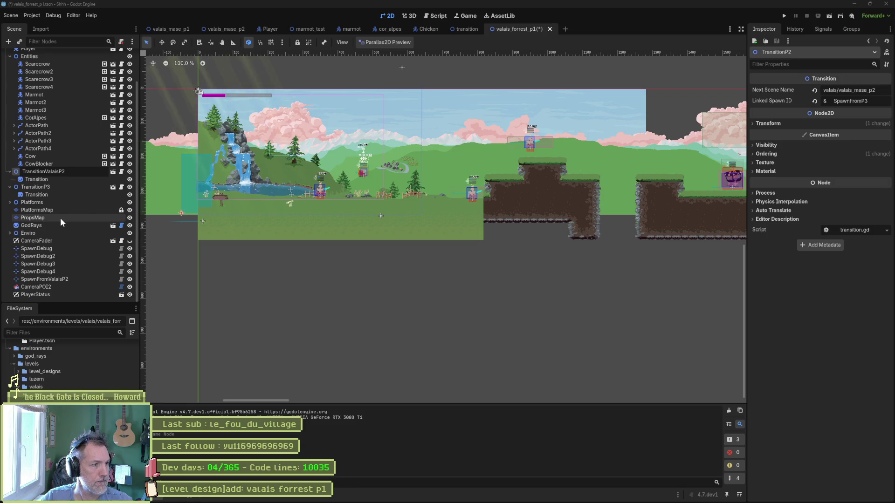
key("Return")
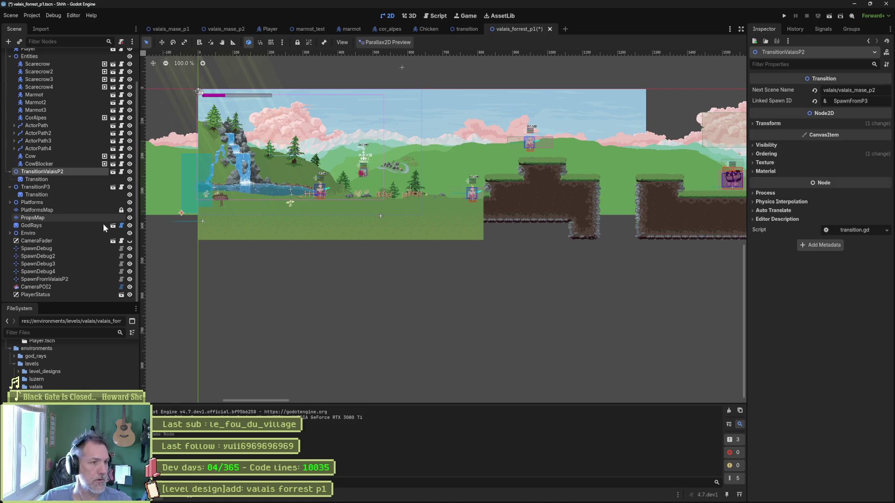
key("w")
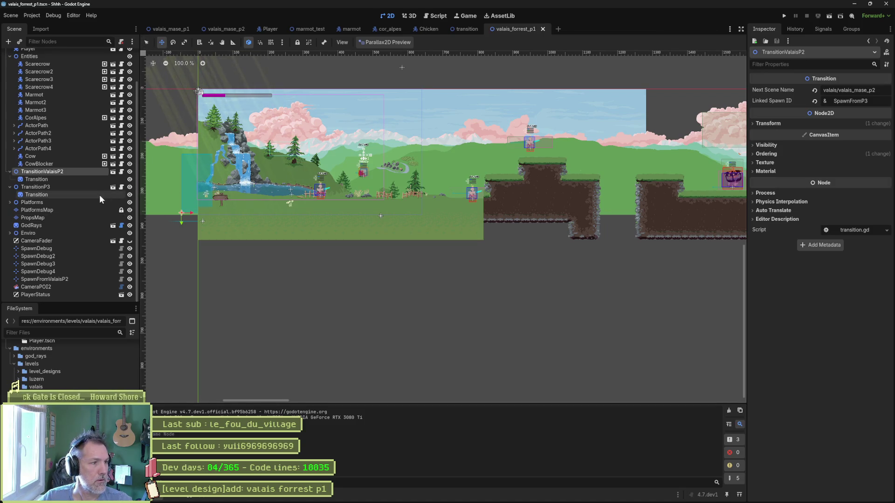
left_click(35, 187)
- Rename TransitionP3 to TransitionForrestP1 and save the forest scene
key("f")
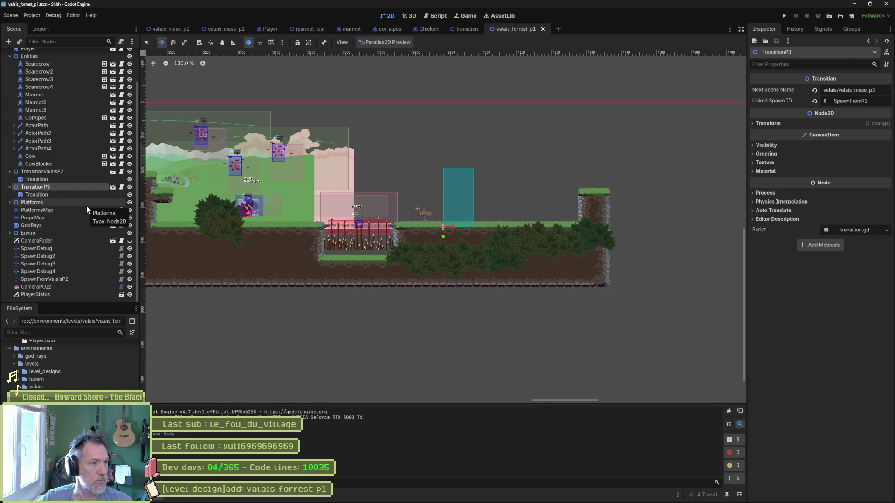
key("F2")
key("BackSpace")
key("BackSpace")
type("ForrestP1")
key("Return")
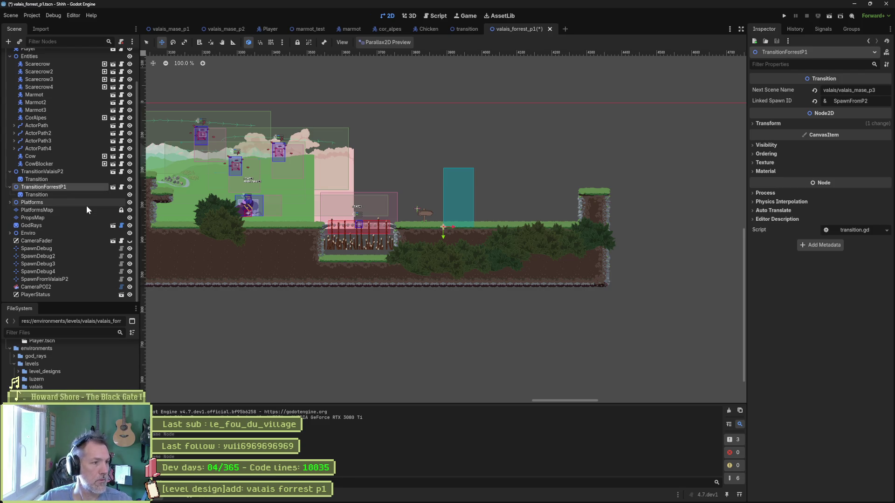
key("ctrl+s")
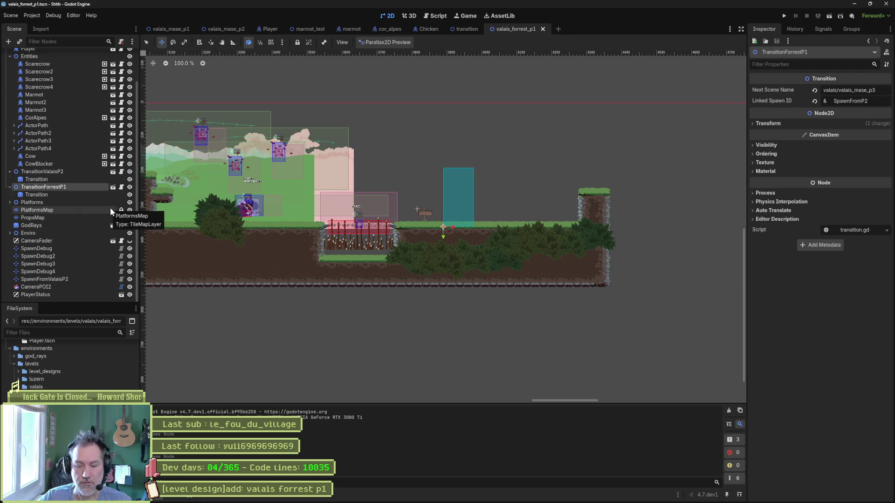
- Delete the TransitionForrestP1 node and save
key("Delete")
key("Return")
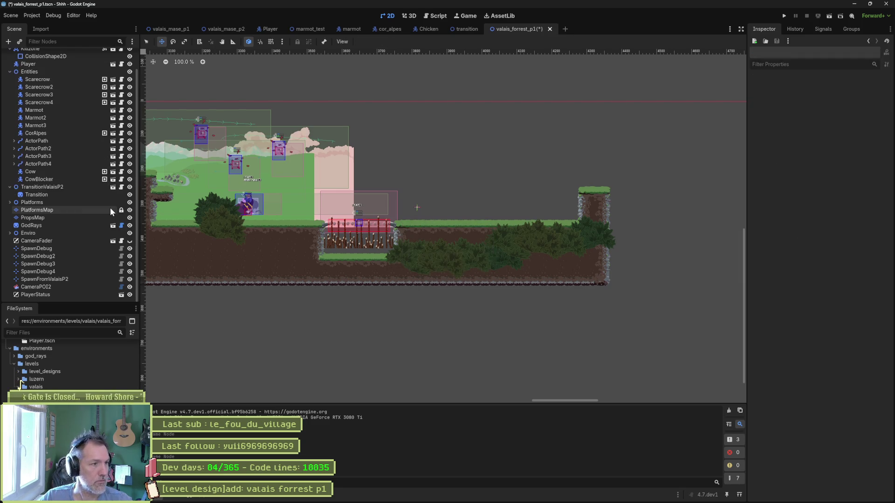
key("ctrl+s")
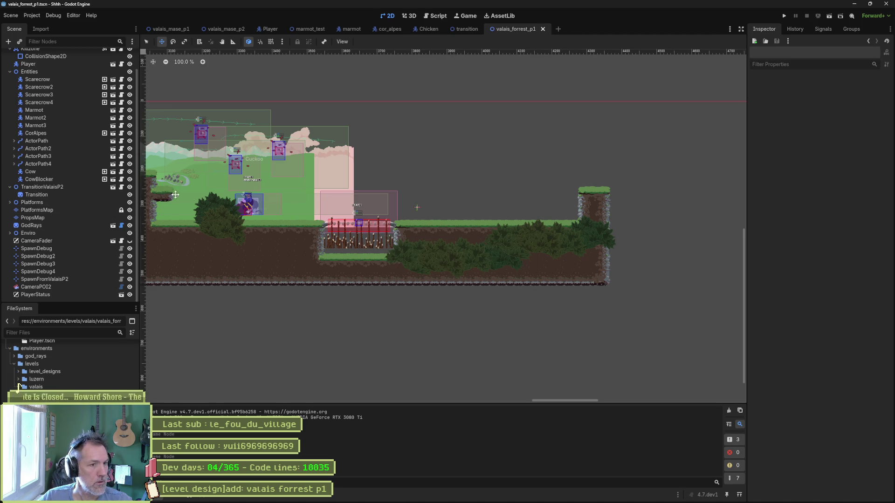
- Set TransitionValaisP2's Linked Spawn ID to SpawnForrestP1 and save
left_click(80, 189)
key("f")
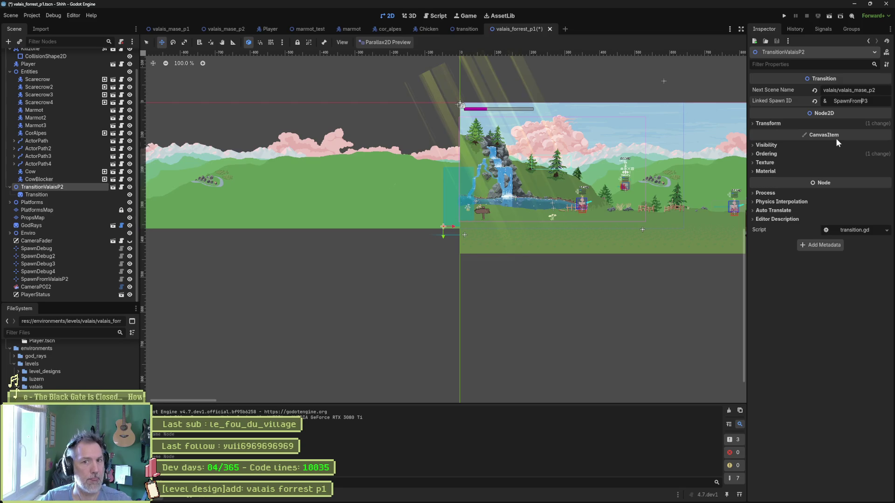
key("BackSpace")
key("BackSpace")
key("BackSpace")
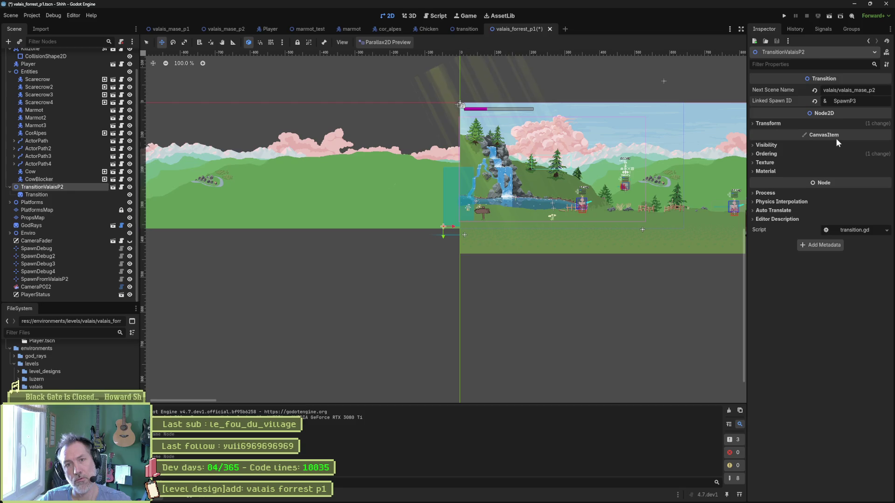
type("FOrrest")
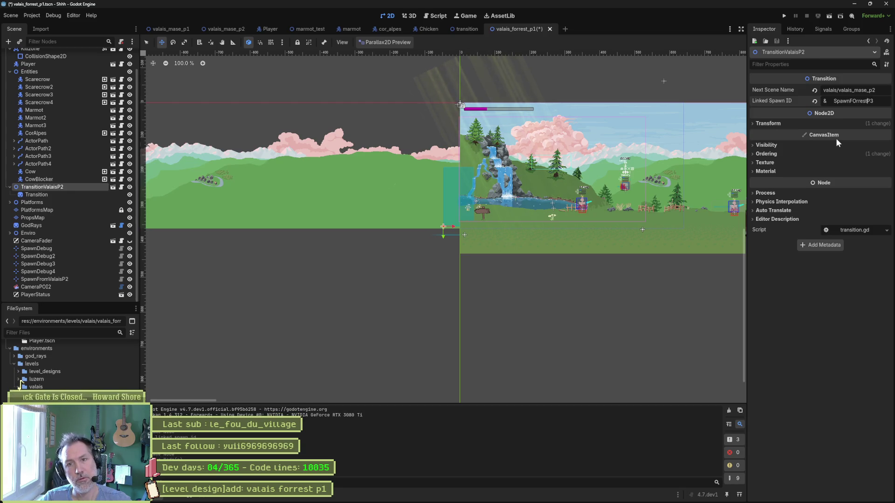
key("BackSpace")
key("BackSpace")
key("BackSpace")
type("orrest")
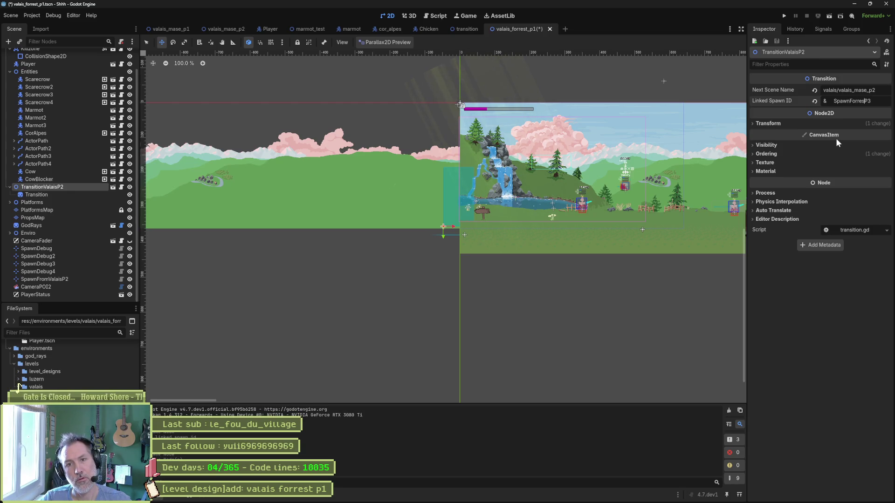
key("End")
key("BackSpace")
type("1")
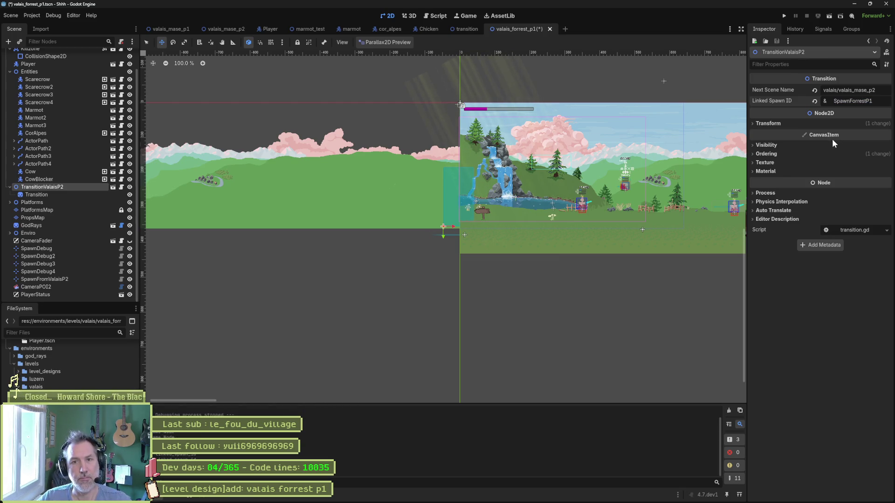
key("ctrl+s")
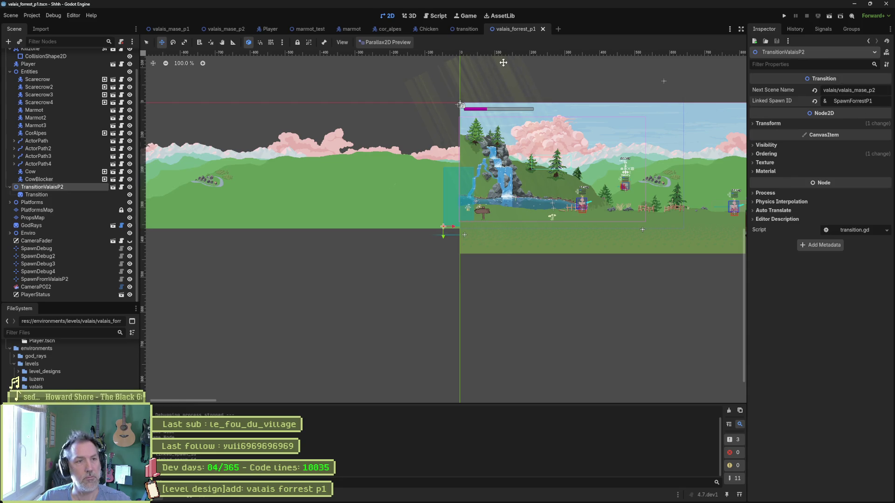
- In valais_mase_p2, rename SpawnFromForrestP1 to SpawnForrestP1 and save
left_click(233, 31)
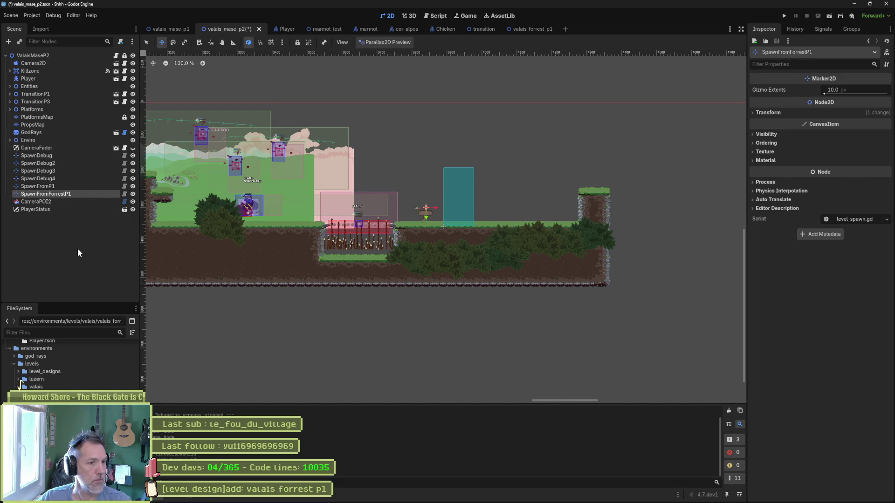
key("F2")
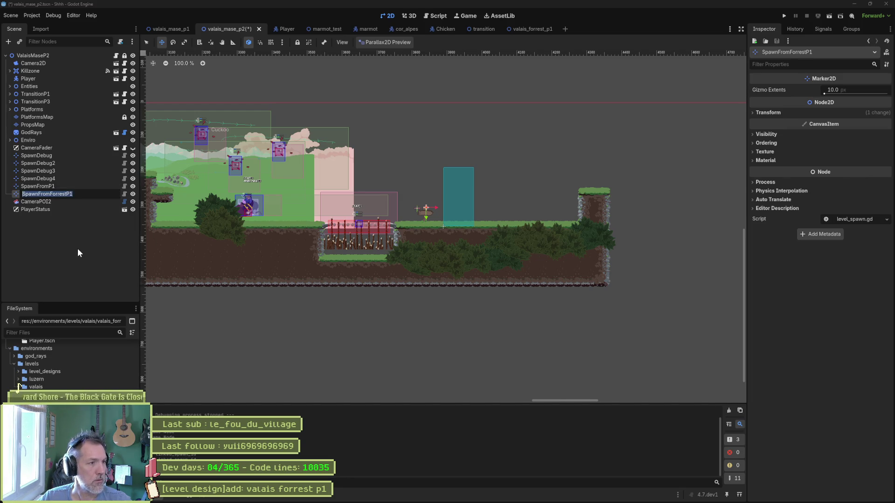
type("SpawnForrestP1")
key("Return")
key("ctrl+s")
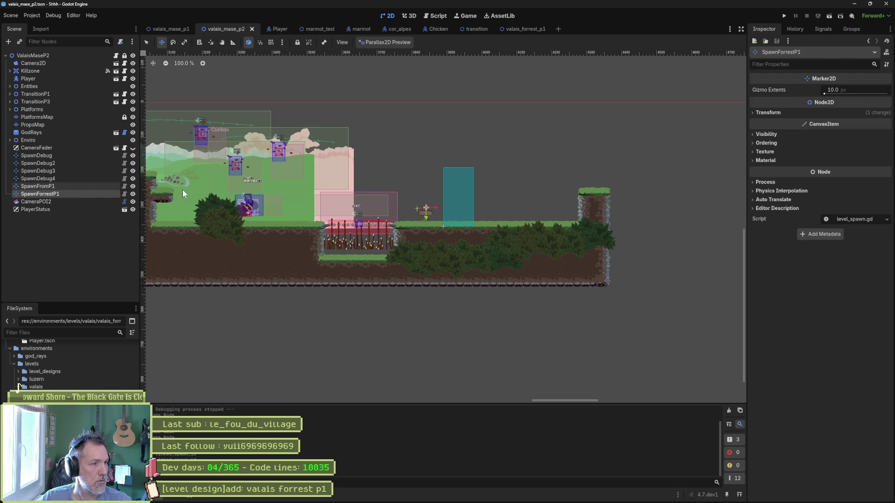
- Rename the SpawnFromP1 marker to SpawnValaisP1 and save valais_mase_p2
key("Up")
key("f")
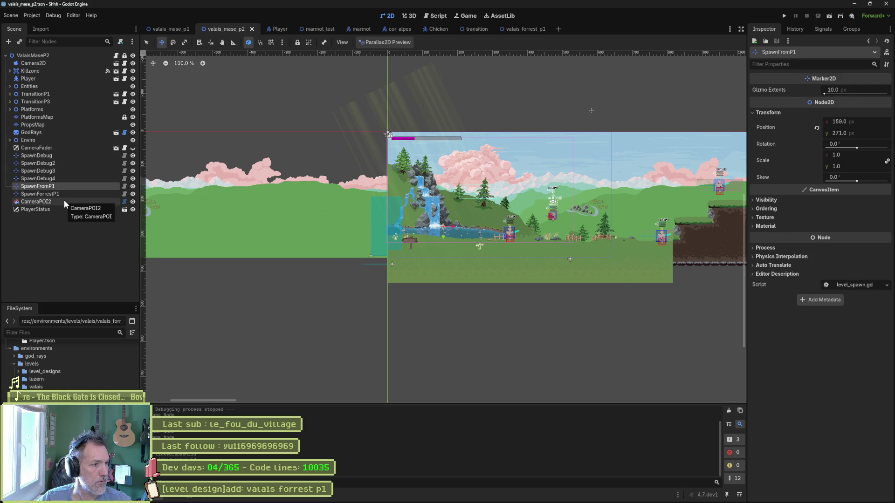
key("F2")
key("Home")
key("Right")
key("Right")
key("Right")
key("Delete")
key("Delete")
key("Delete")
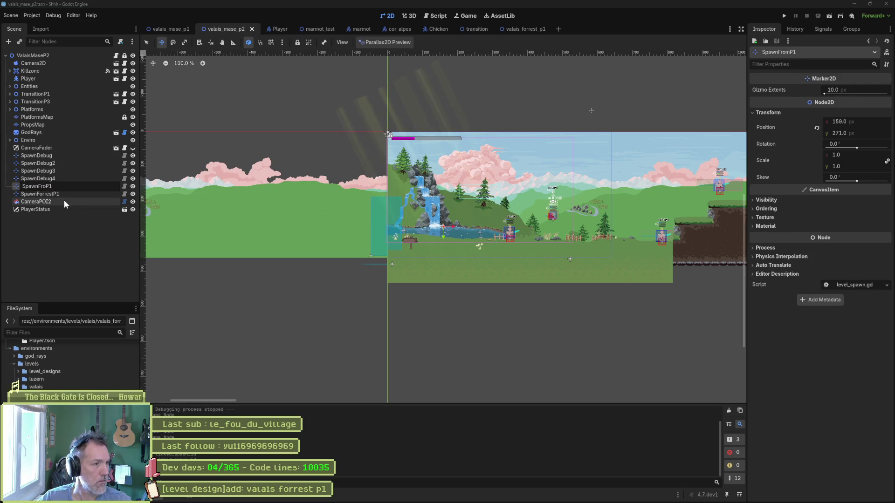
type("Valais")
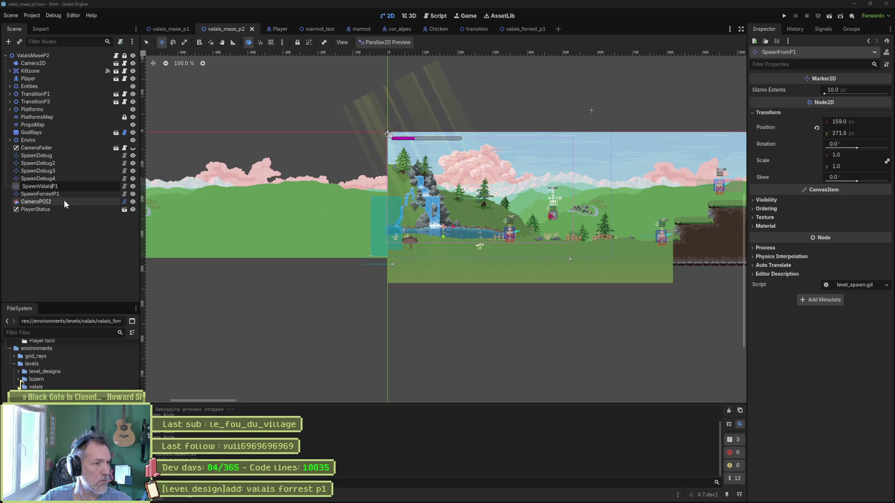
key("Return")
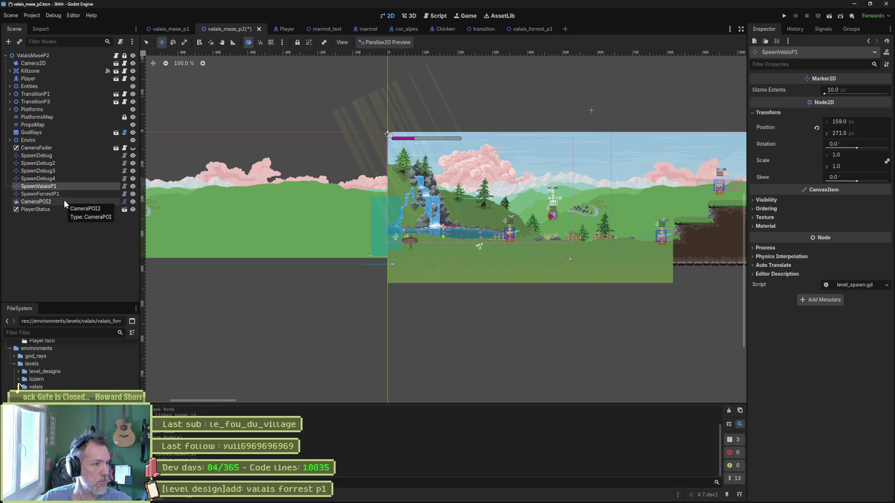
key("ctrl+s")
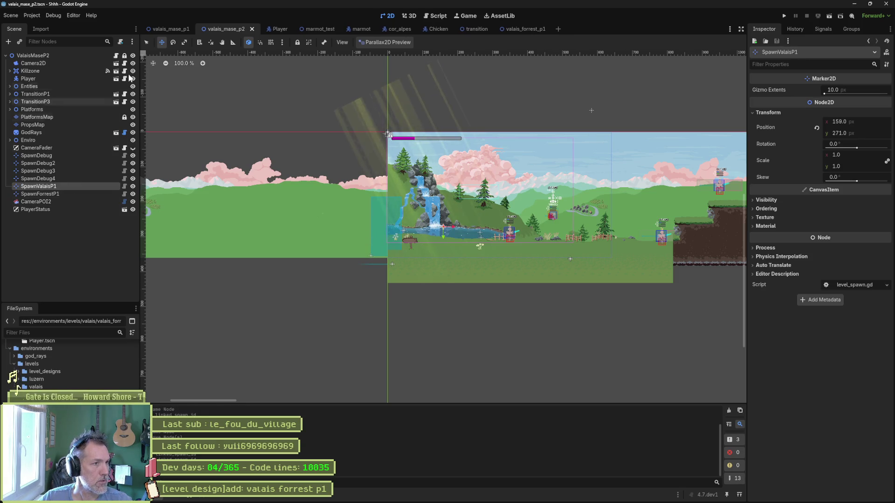
left_click(169, 29)
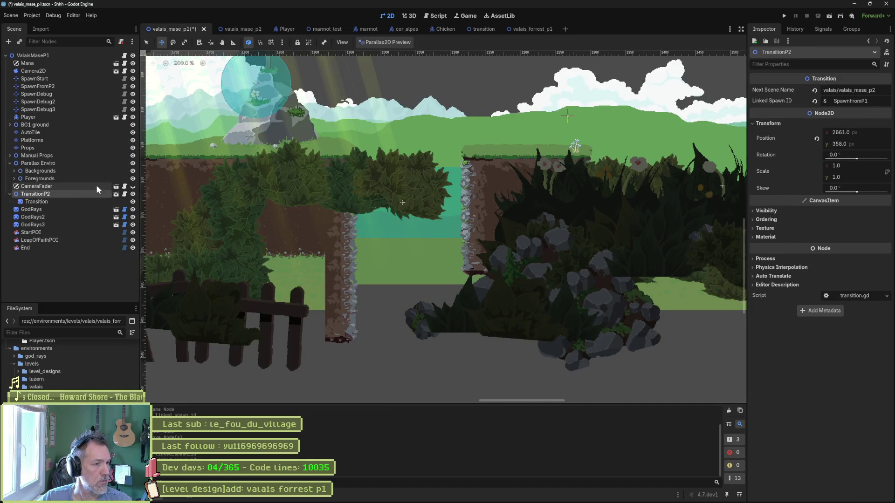
- In valais_mase_p1, rename SpawnFromP2 to SpawnValaisP1 and save
key("f")
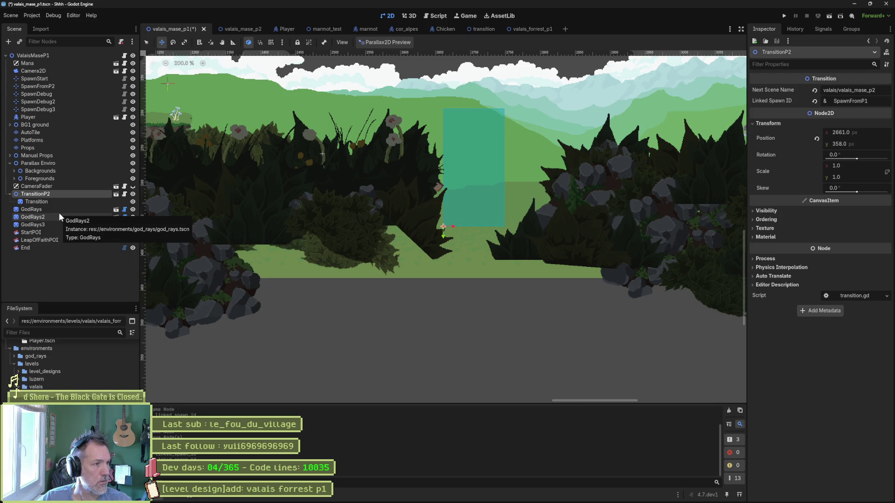
left_click(63, 86)
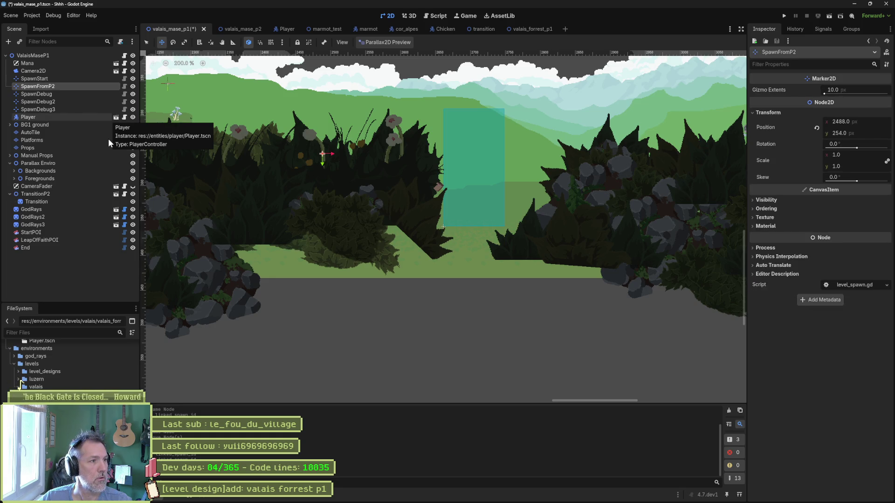
key("F2")
type("Spawn")
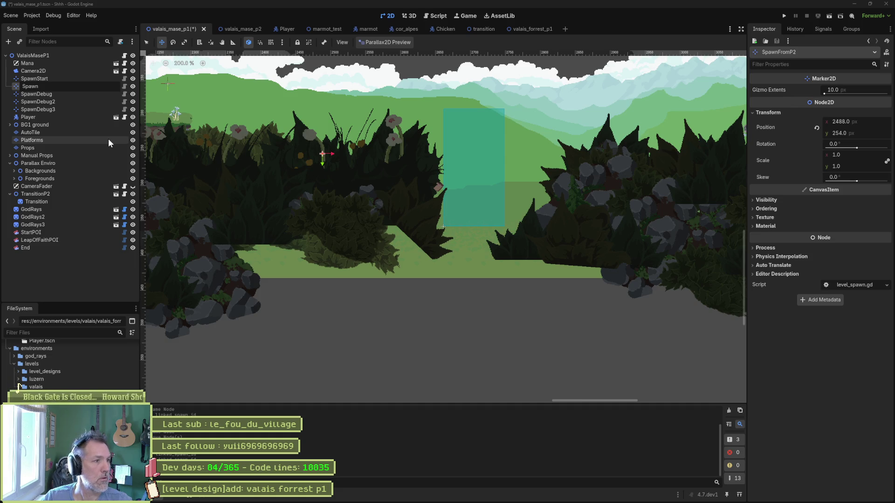
type("ValaisP1")
key("Return")
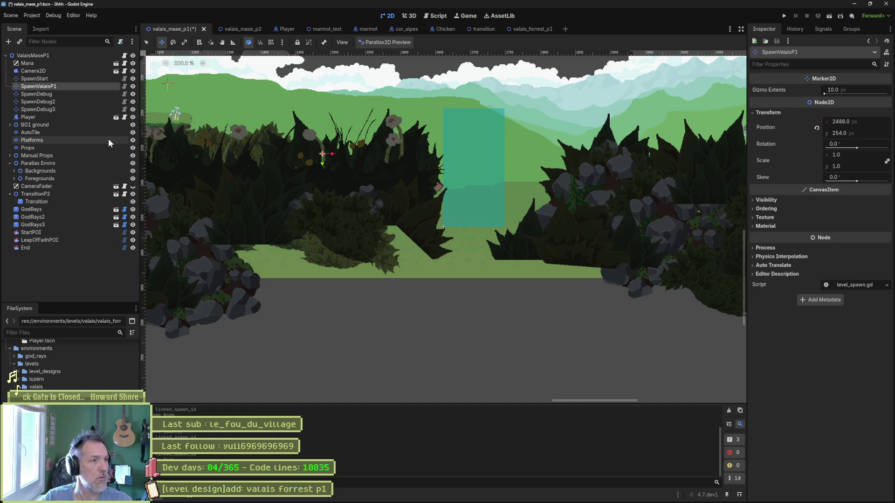
key("ctrl+s")
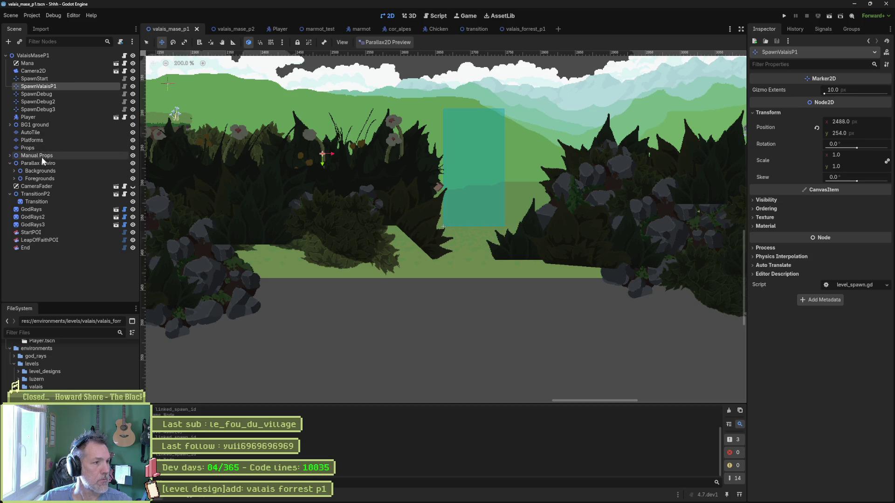
- Move the five spawn marker nodes below TransitionP2 in the Scene tree
left_click(40, 109)
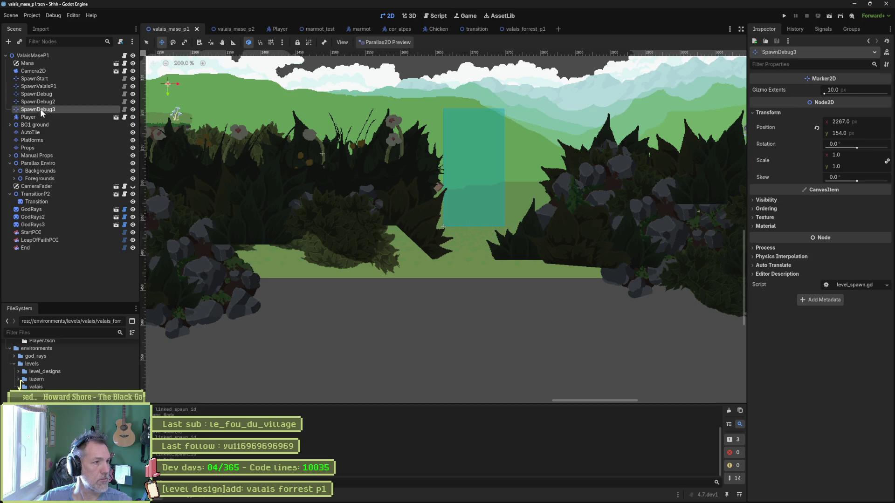
left_click(48, 80, "shift")
left_click(10, 194)
left_click_drag(41, 83, 26, 199)
- Rename TransitionP2 to TransitionValaisP2 and save the scene
left_click(36, 155)
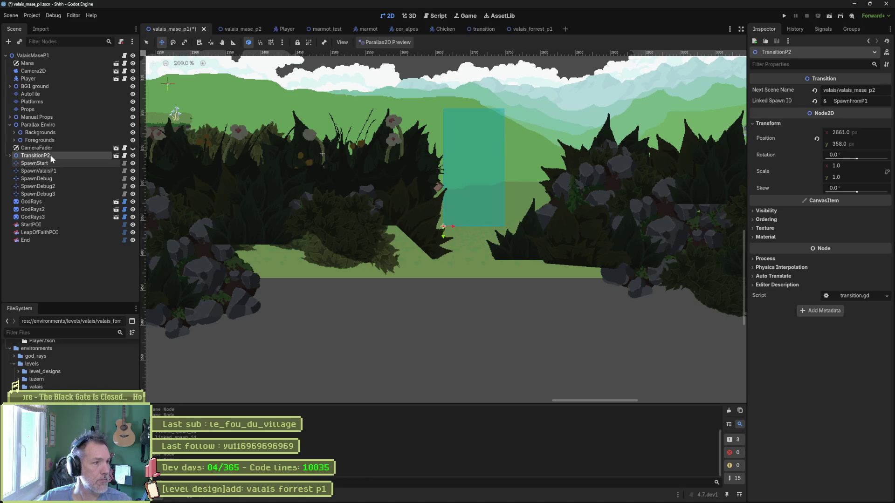
double_click(50, 154)
left_click(48, 155)
type("Valais")
key("Return")
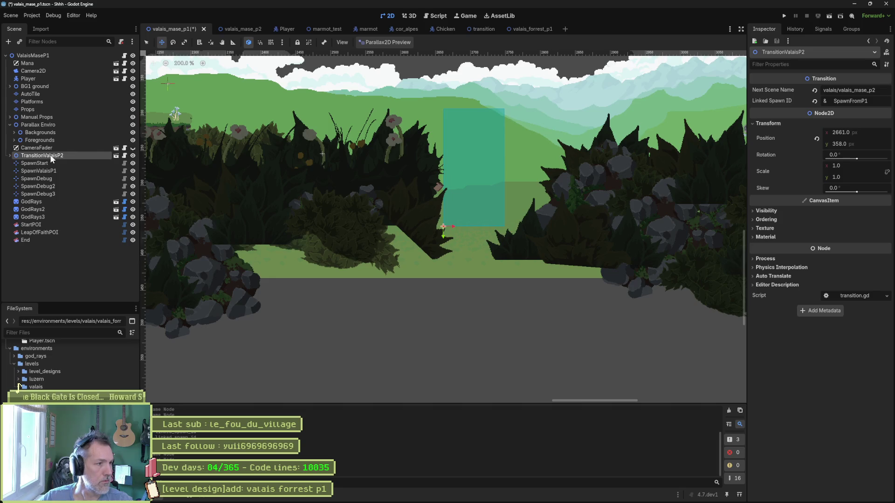
key("ctrl+s")
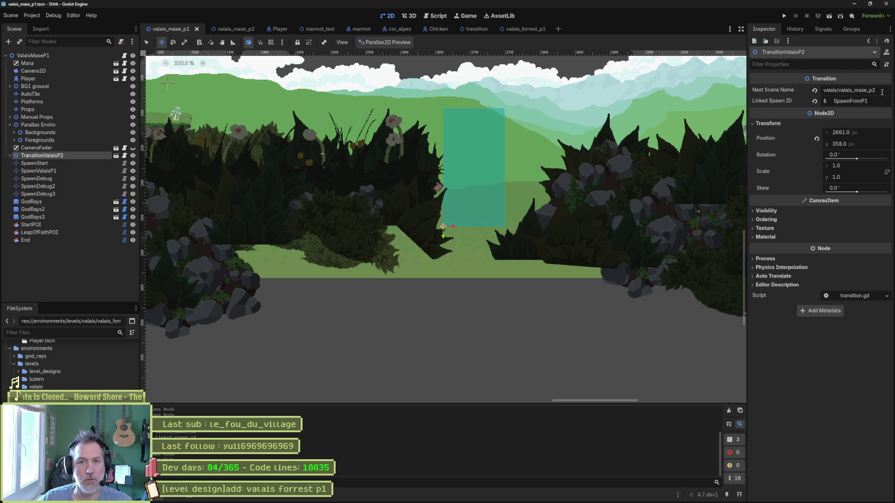
- Set TransitionValaisP2's Linked Spawn ID to SpawnValaisP1 and save
left_click(860, 99)
key("BackSpace")
key("BackSpace")
key("BackSpace")
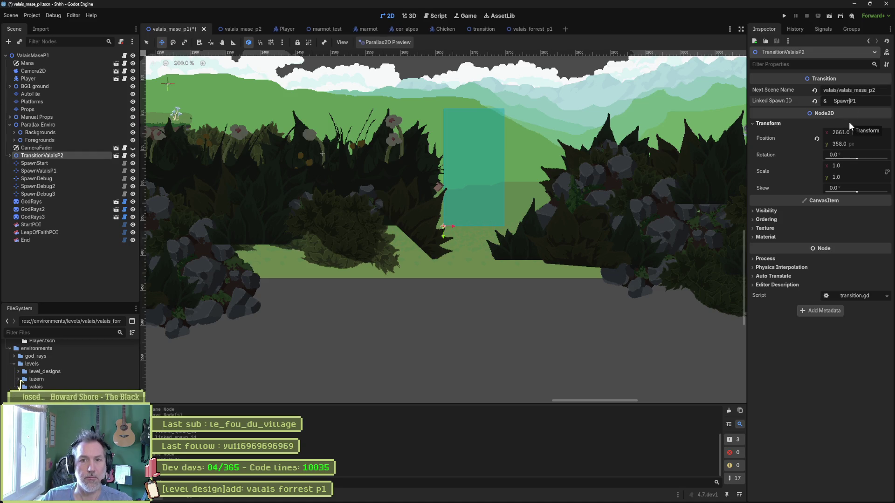
type("Valais")
key("ctrl+s")
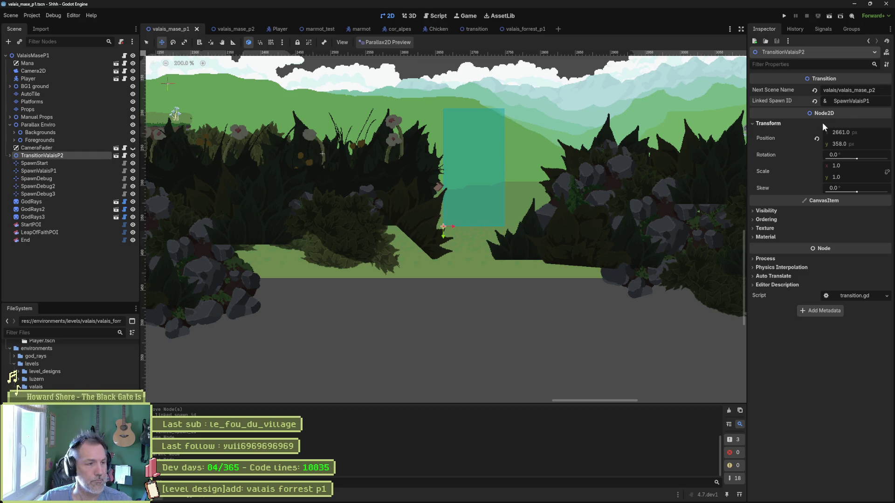
left_click(236, 29)
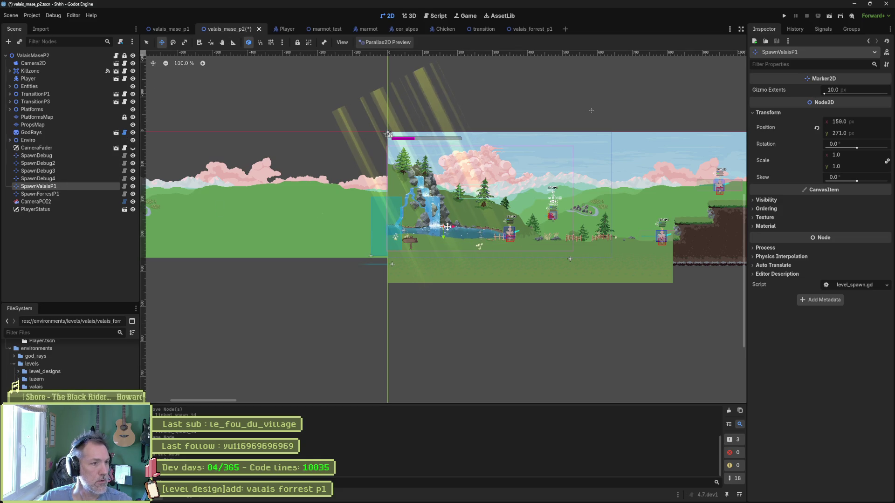
- In valais_mase_p2, move TransitionP1/P3 under CameraFader, link TransitionP1 to SpawnValaisP2, and save
left_click(158, 30)
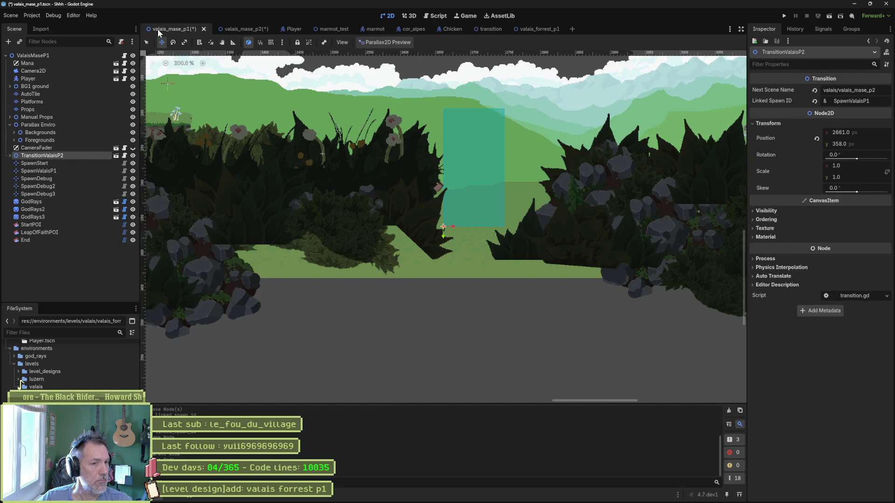
left_click(236, 29)
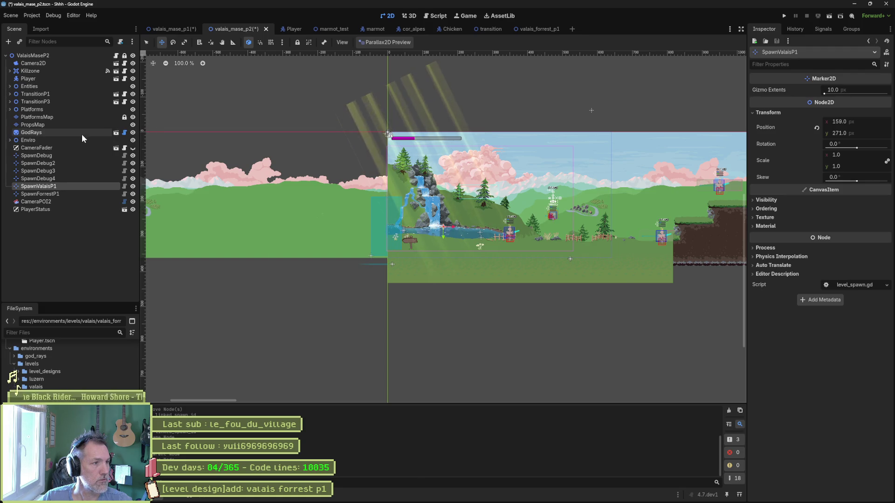
left_click(49, 94)
left_click(52, 101, "shift")
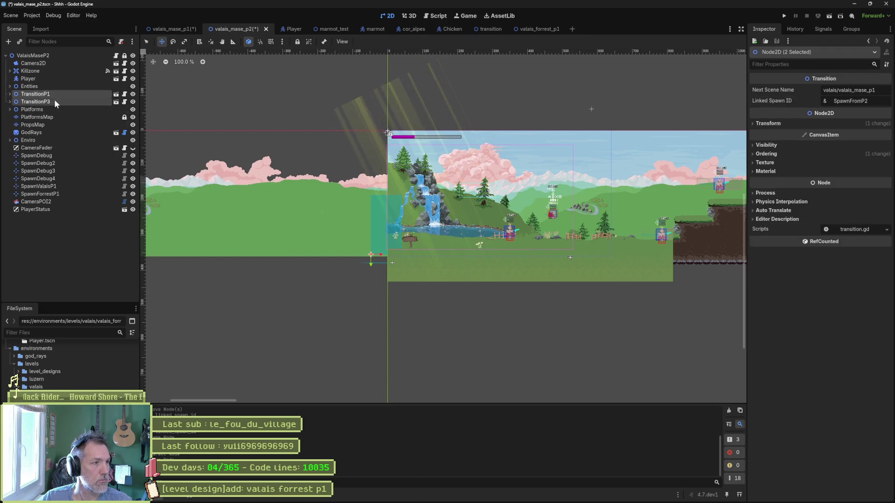
left_click_drag(42, 101, 47, 150)
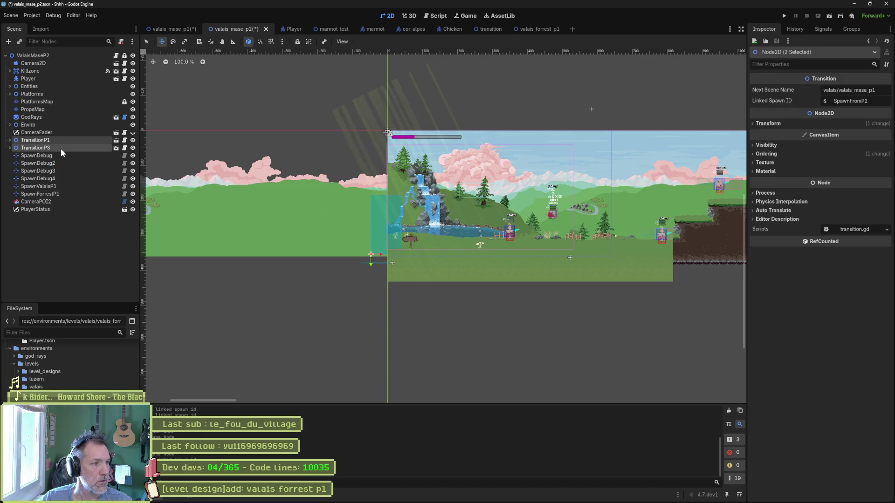
left_click(55, 140)
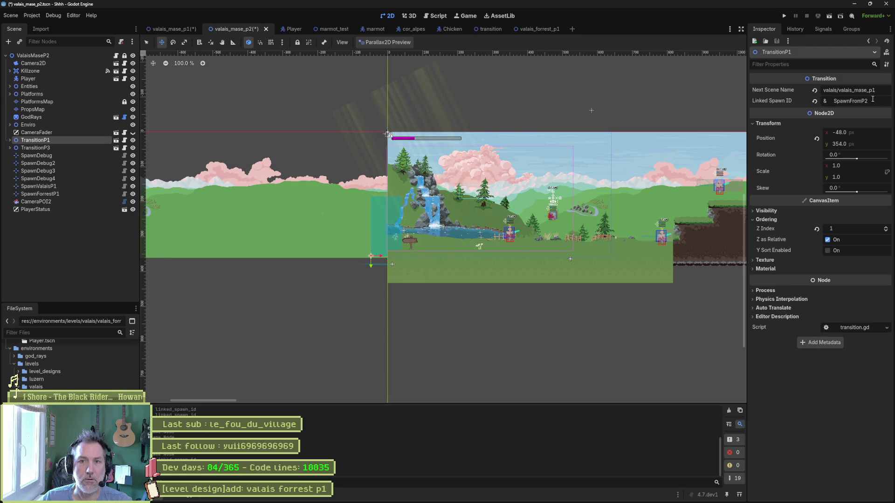
key("BackSpace")
key("BackSpace")
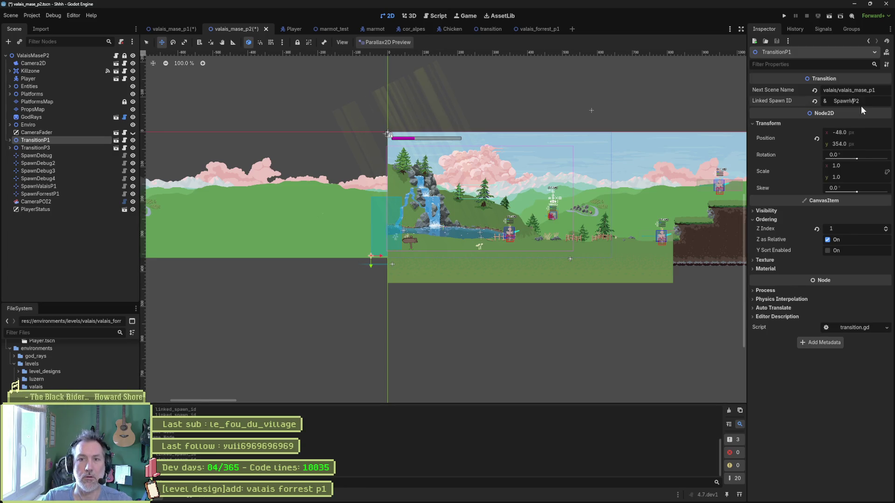
type("Valais")
key("ctrl+s")
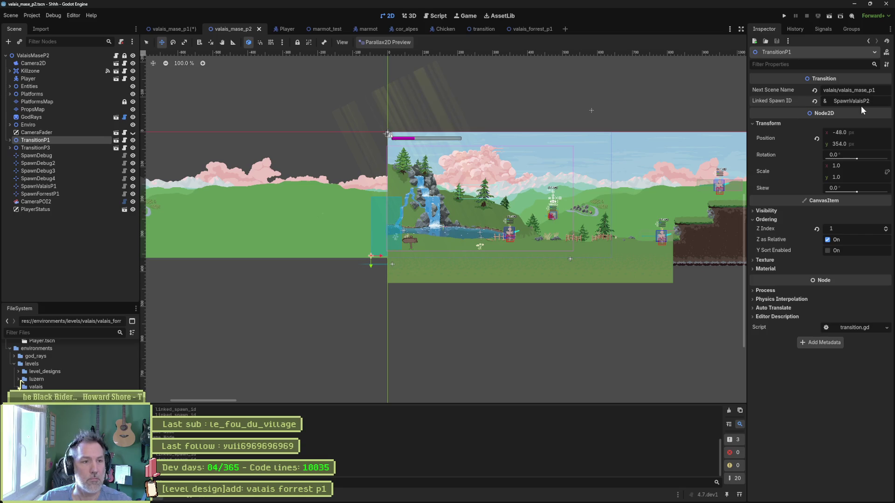
- Rename valais_mase_p1's SpawnValaisP1 to SpawnValaisP2, save, and check TransitionValaisP2's link
left_click(171, 29)
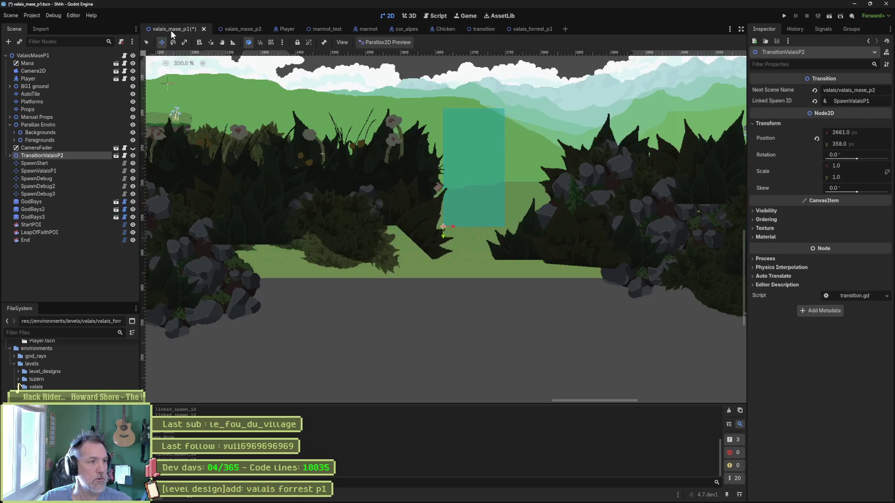
left_click(64, 173)
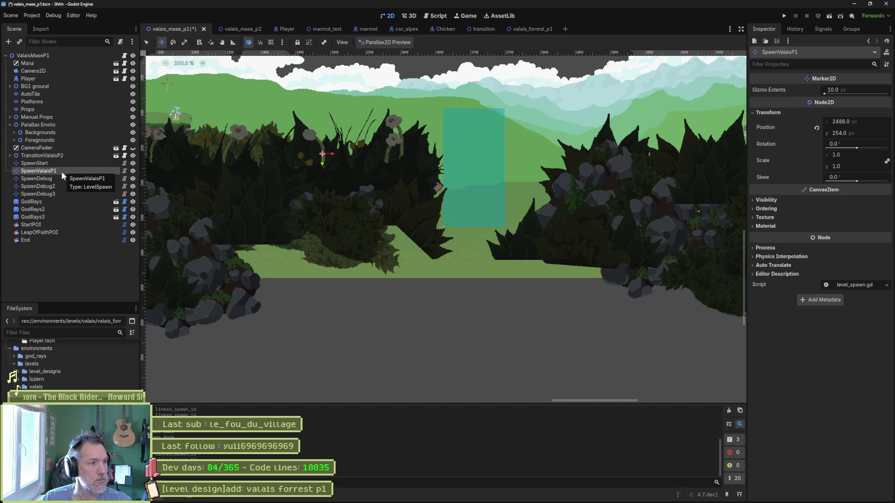
double_click(61, 172)
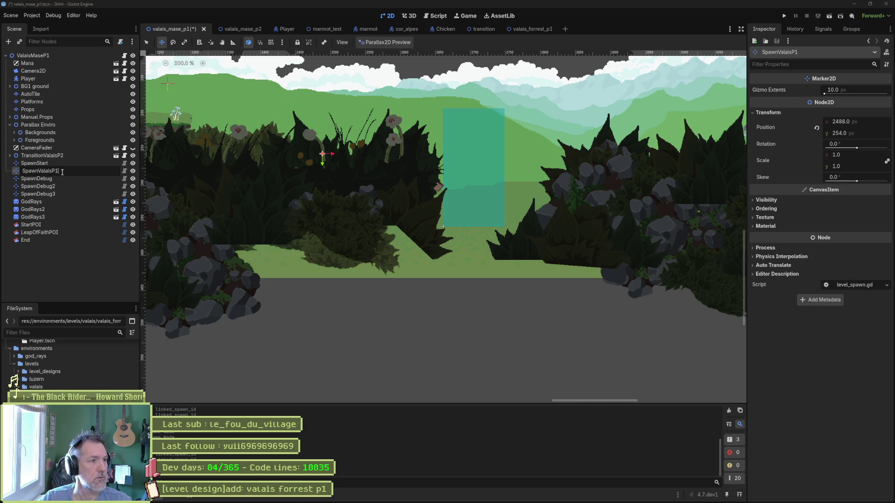
type("2")
key("ctrl+s")
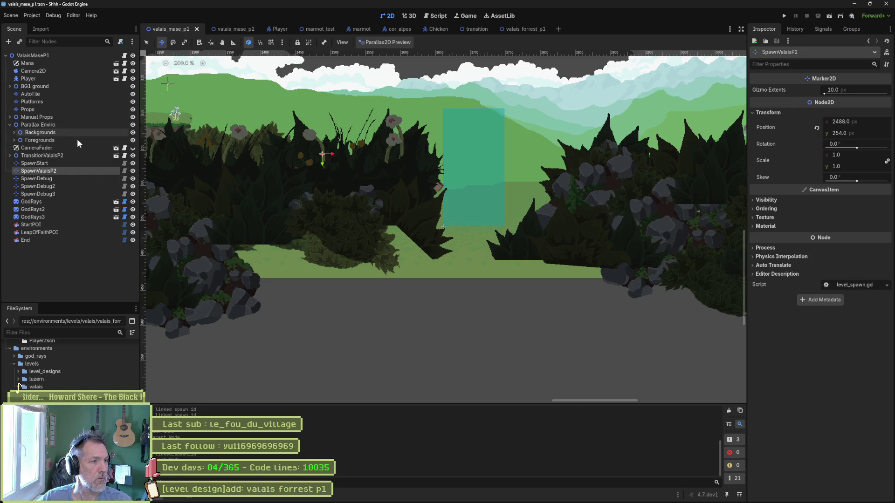
left_click(57, 156)
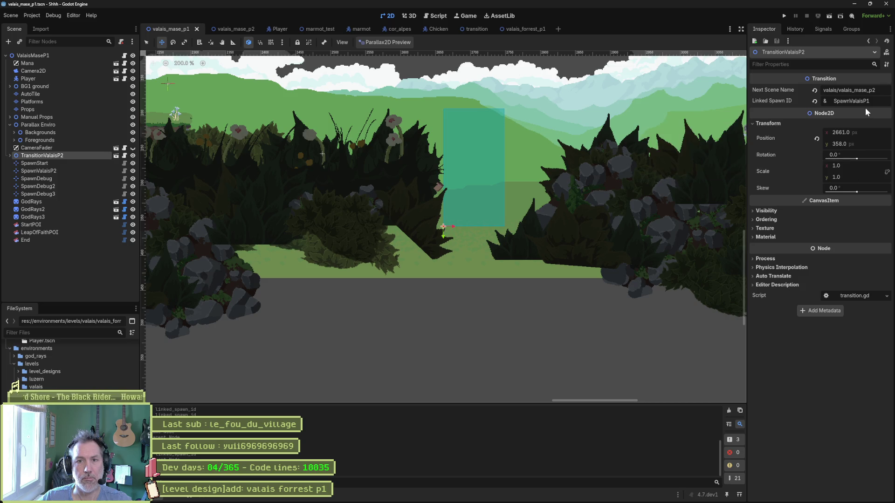
left_click(236, 29)
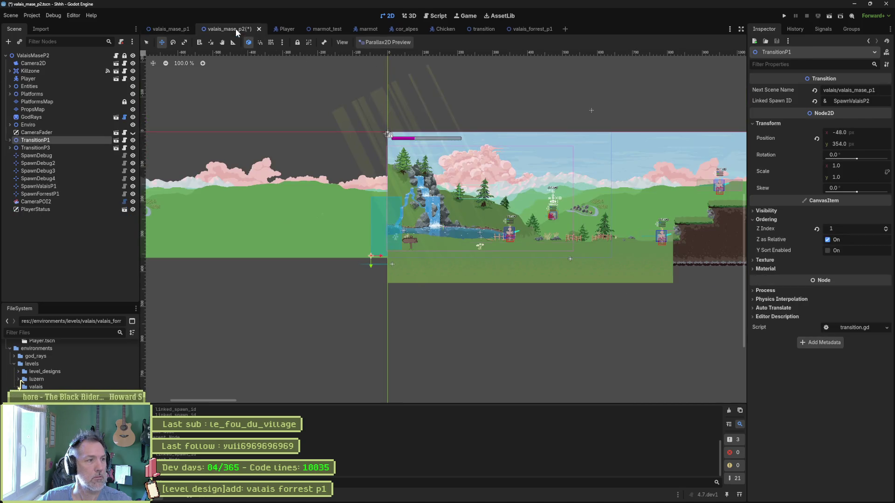
- Verify TransitionP1's link and the SpawnValaisP2 spawn, then save valais_mase_p1
left_click(54, 187)
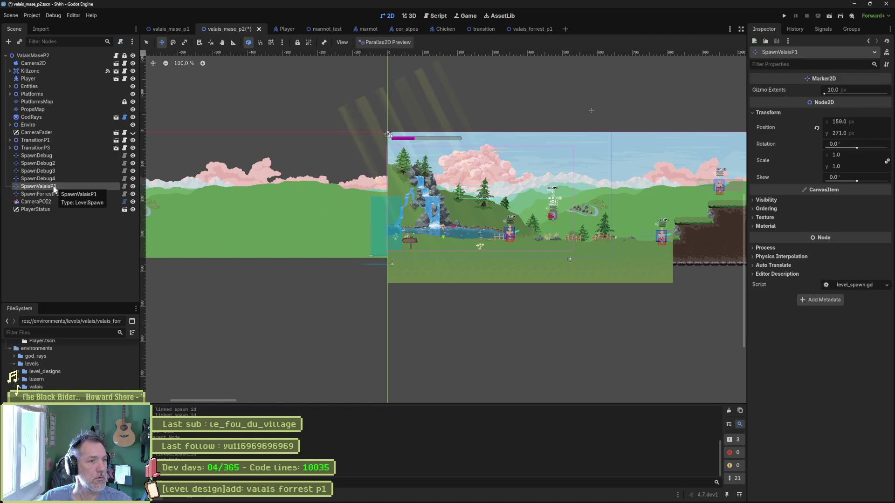
left_click(55, 139)
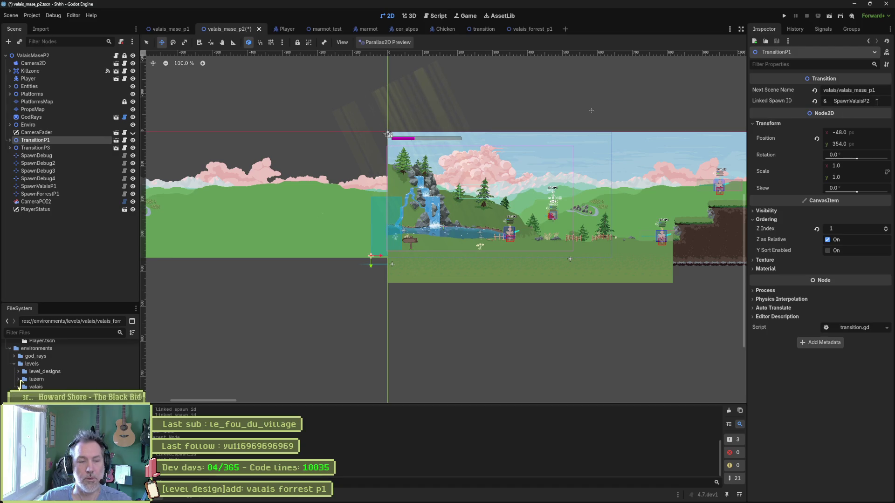
left_click(169, 27)
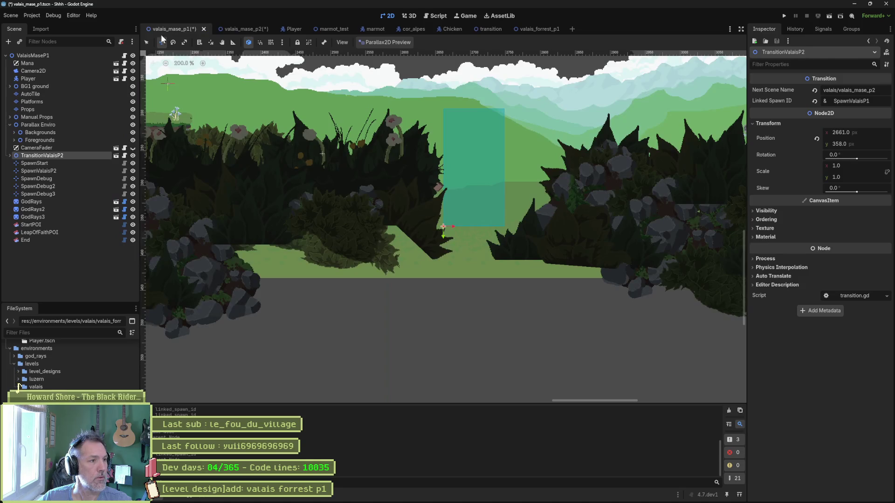
left_click(58, 171)
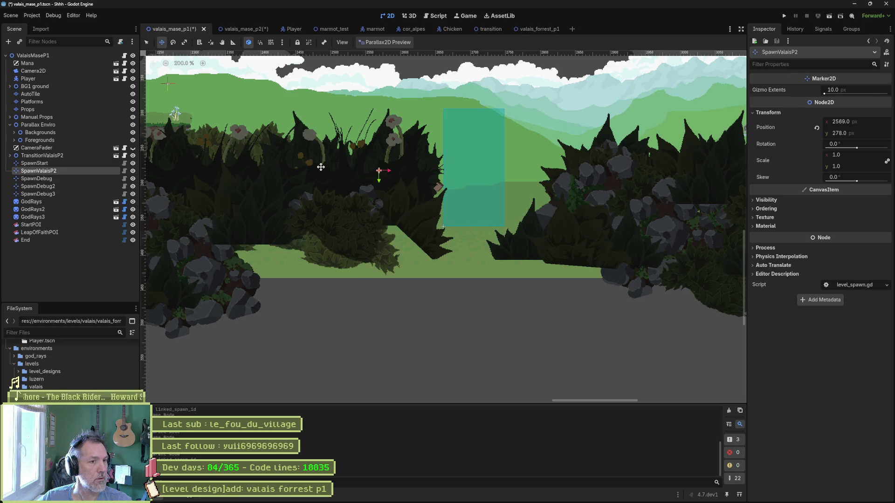
key("ctrl+s")
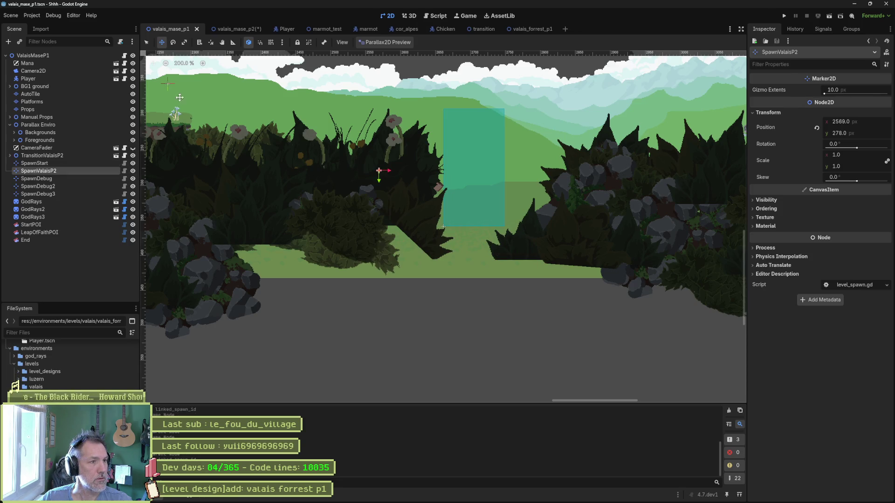
- Set valais_mase_p2's TransitionP3 Linked Spawn ID to SpawnValaisP2, save, and bring up valais_forrest_p1
left_click(239, 28)
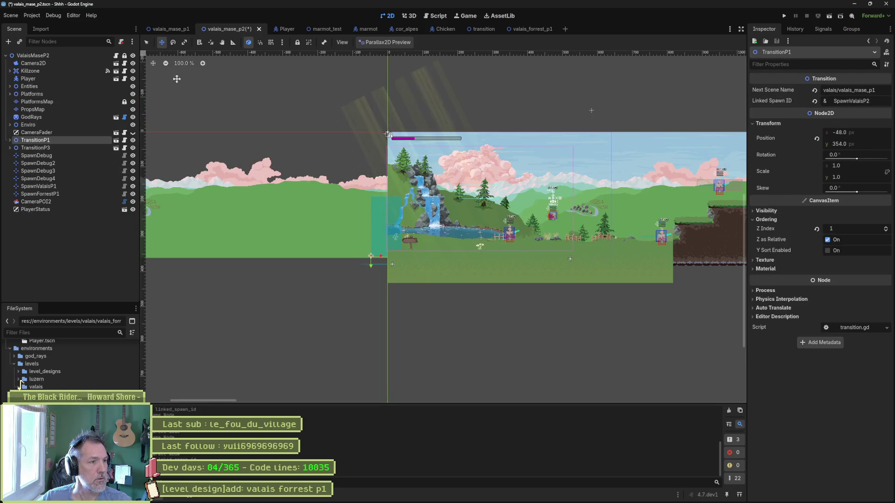
scroll(469, 164, "right", 5)
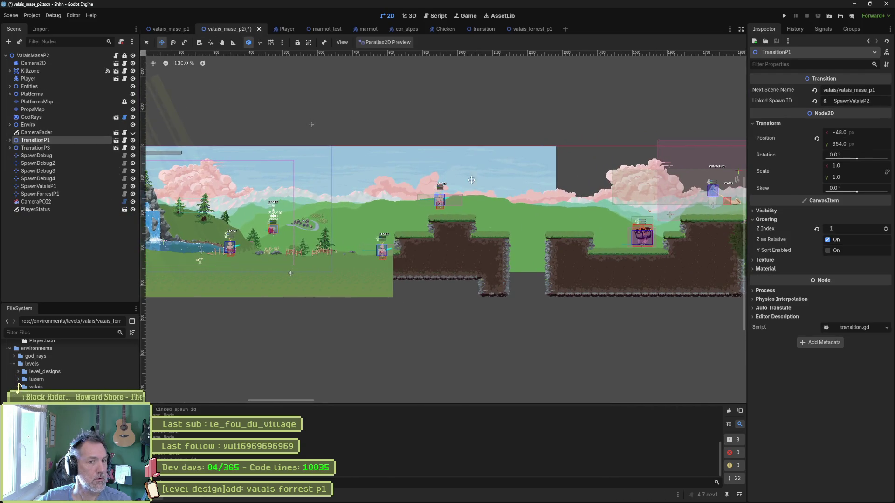
left_click(58, 147)
key("f")
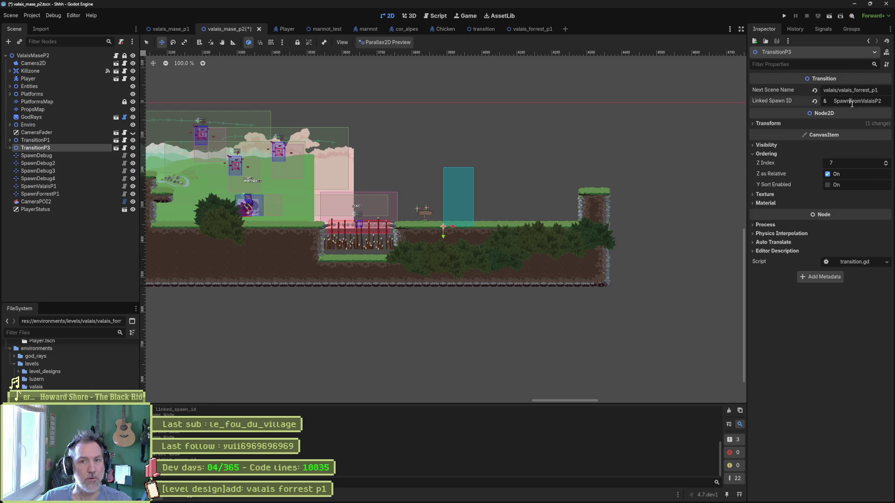
key("BackSpace")
key("BackSpace")
key("BackSpace")
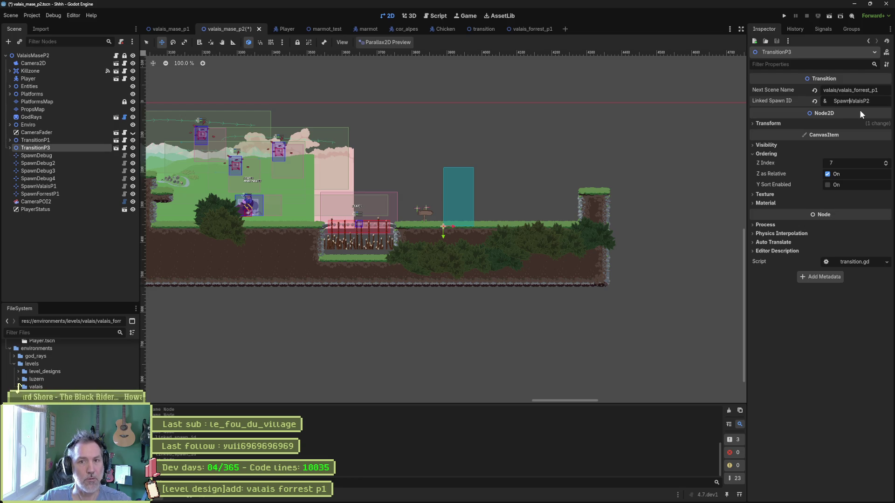
key("ctrl+s")
mouse_move(513, 29)
left_mouse_down()
mouse_move(256, 35)
mouse_move(270, 29)
left_mouse_up()
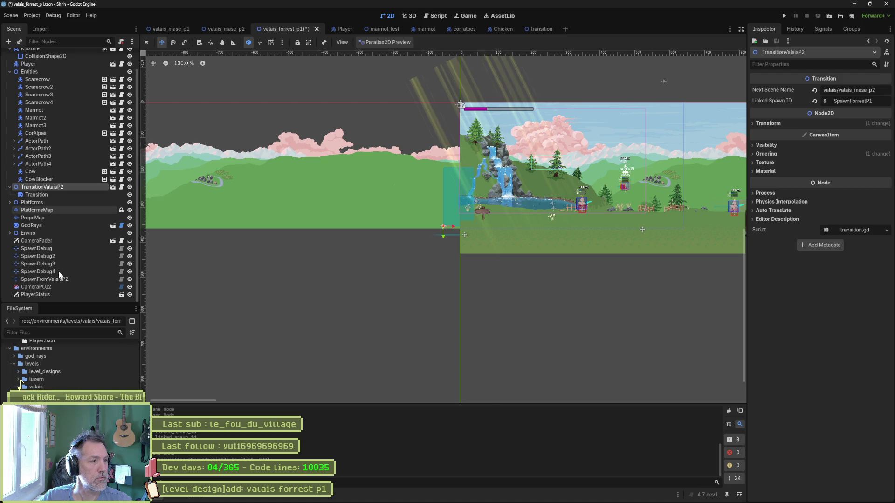
- Rename SpawnFromValaisP2 to SpawnValaisP2, move it beneath CameraFader, and save the forest scene
left_click(45, 279)
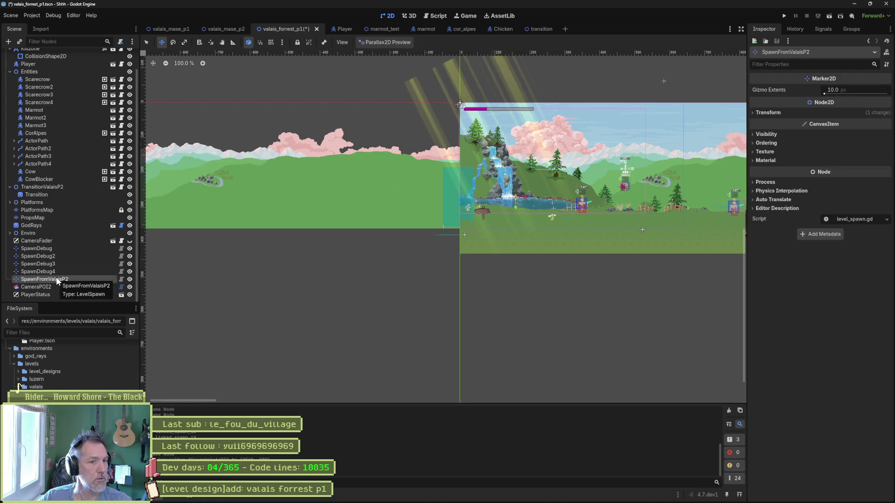
left_click(82, 279)
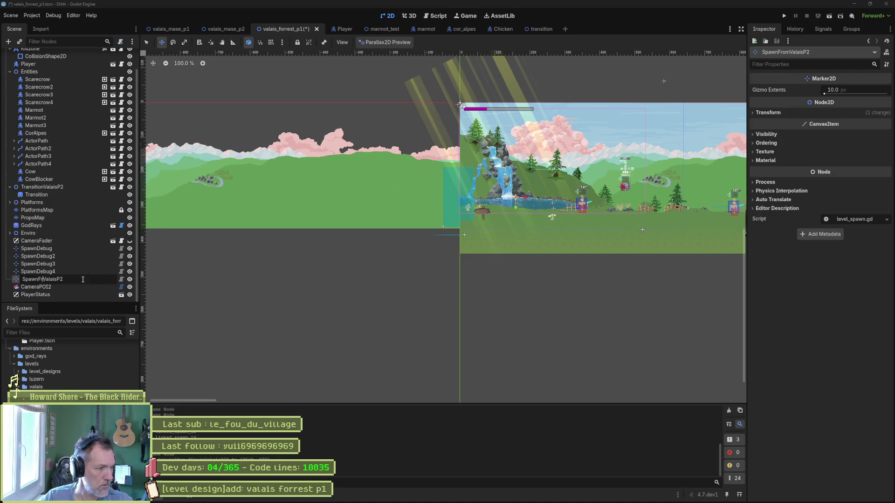
key("Return")
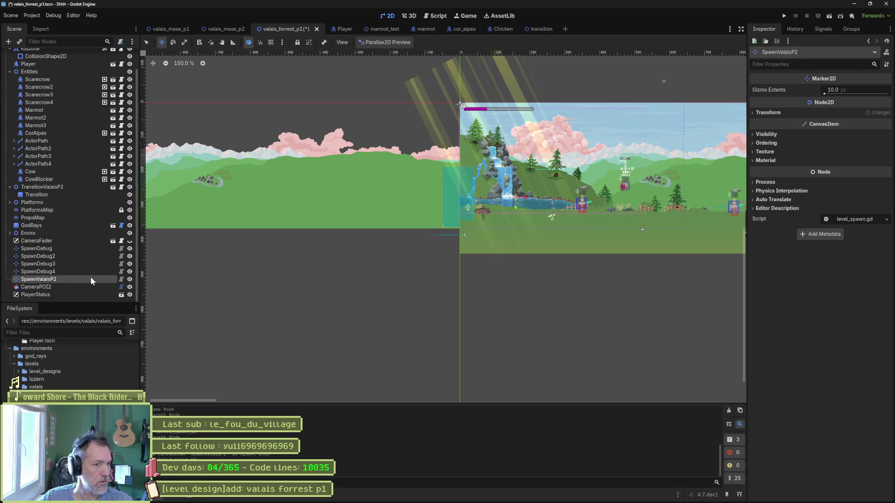
left_click_drag(44, 279, 53, 245)
key("ctrl+s")
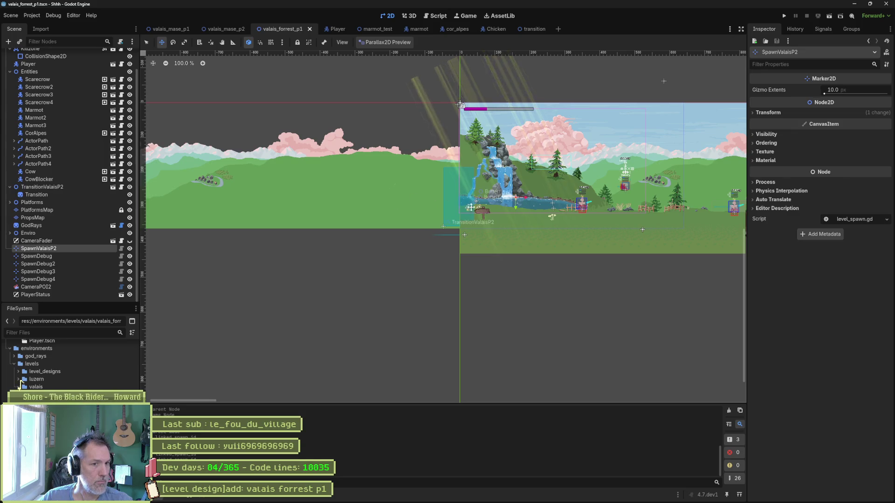
- Place the SpawnValaisP2 marker beside the transition area, save, and launch a playtest
left_click_drag(515, 213, 515, 213)
scroll(466, 234, "right", 5)
scroll(466, 233, "up", 2)
key("ctrl+s")
key("F6")
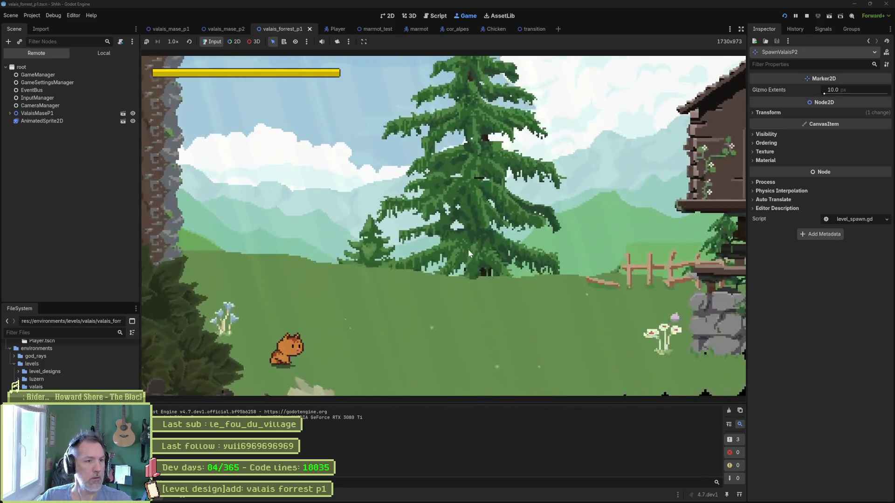
- Run and jump the cat right across the meadow and cliffs through the exit into the next level
key("Right")
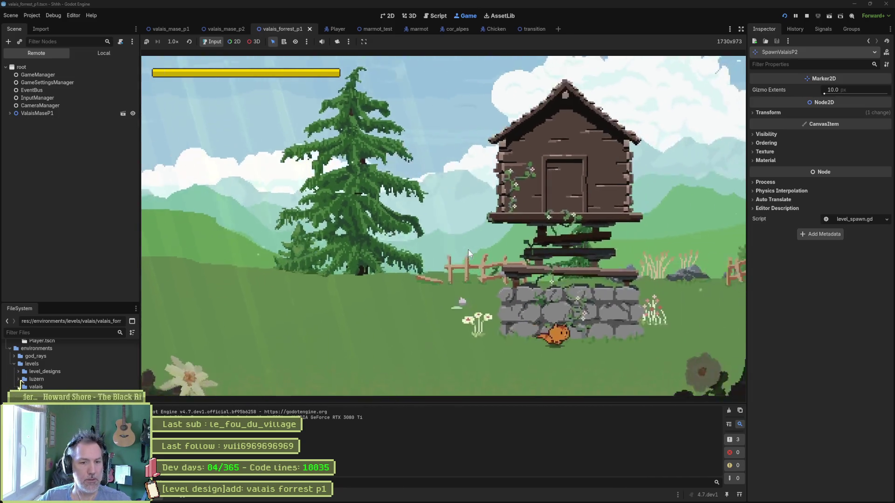
key("space")
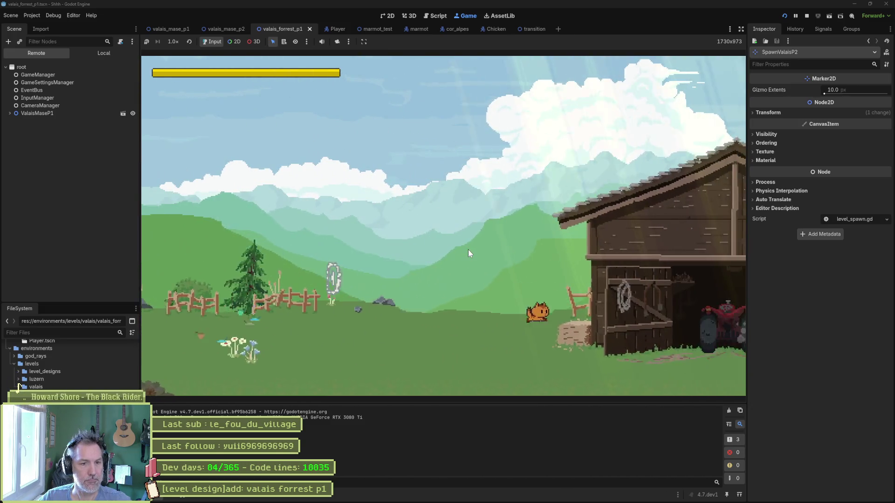
key("space")
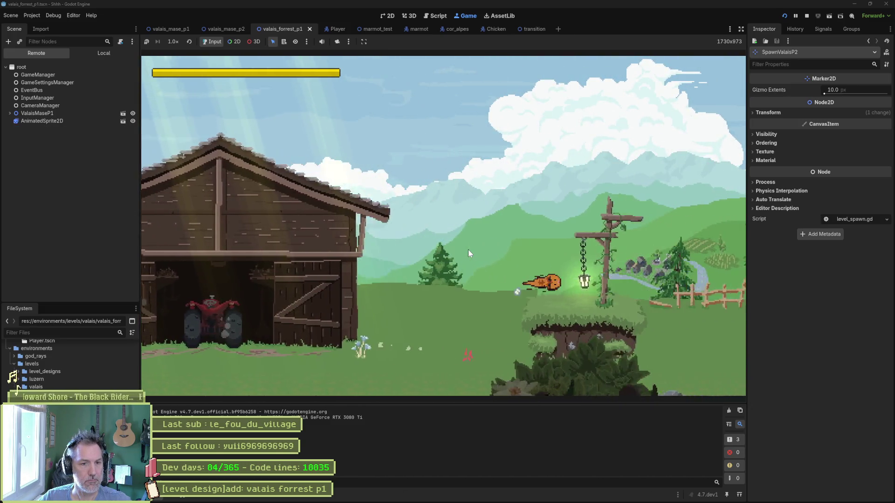
key("space")
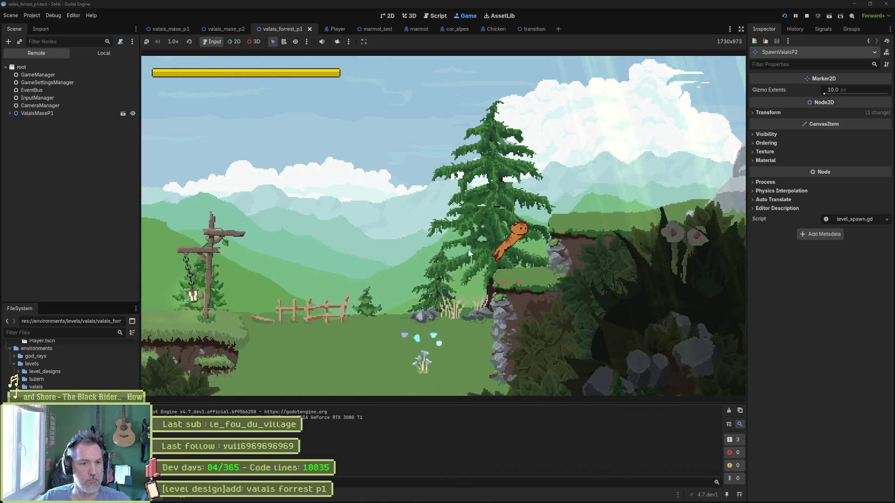
key("space")
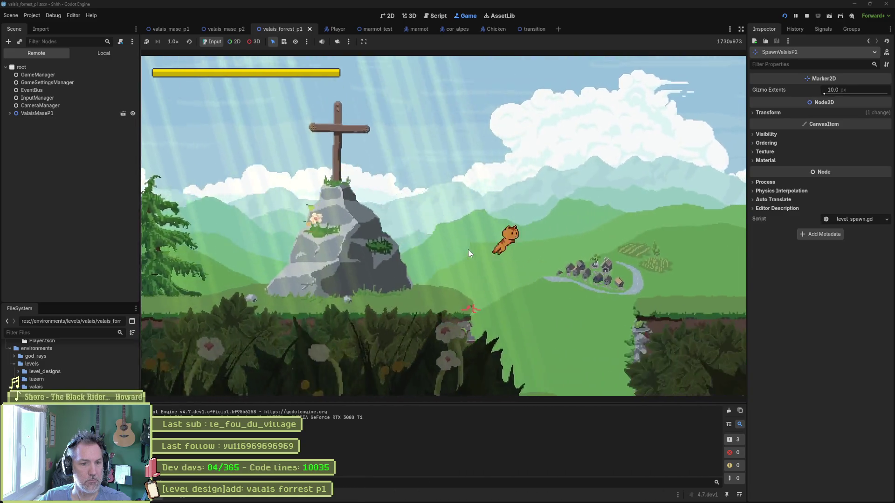
key("Right")
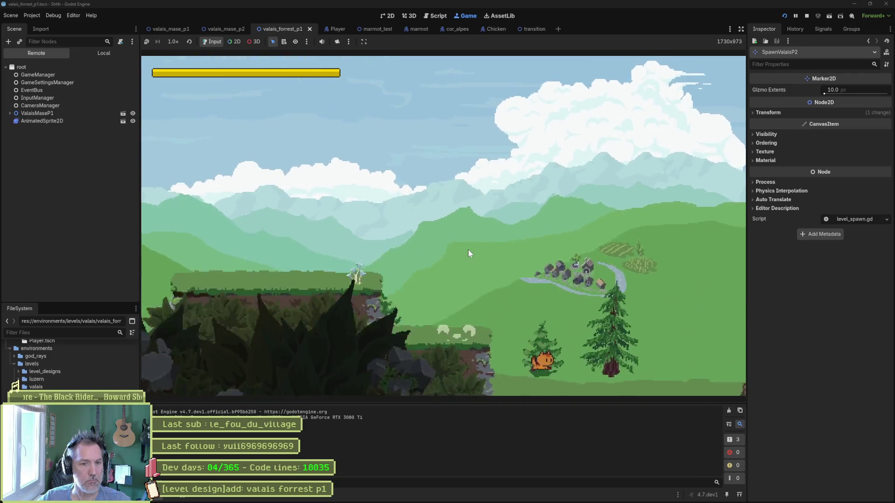
key("Right")
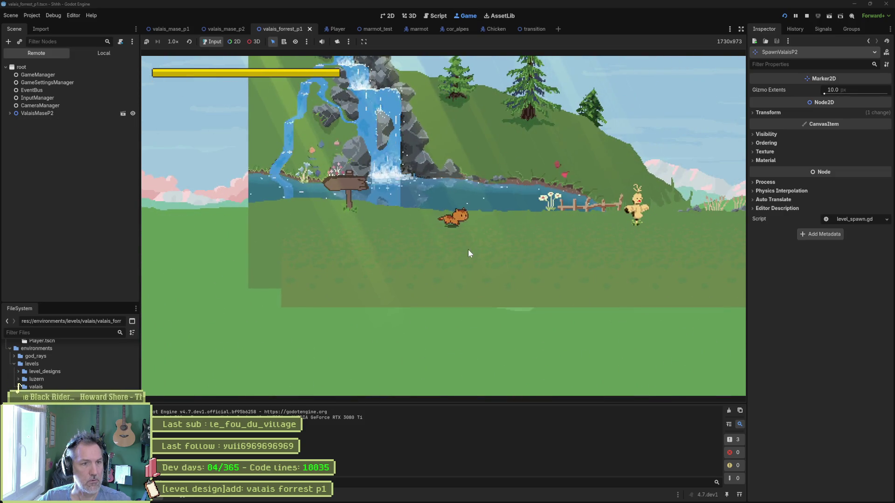
- Cross ValaisMaseP2 past the waterfall, dashing over gaps and attacking the red enemy
key("Right")
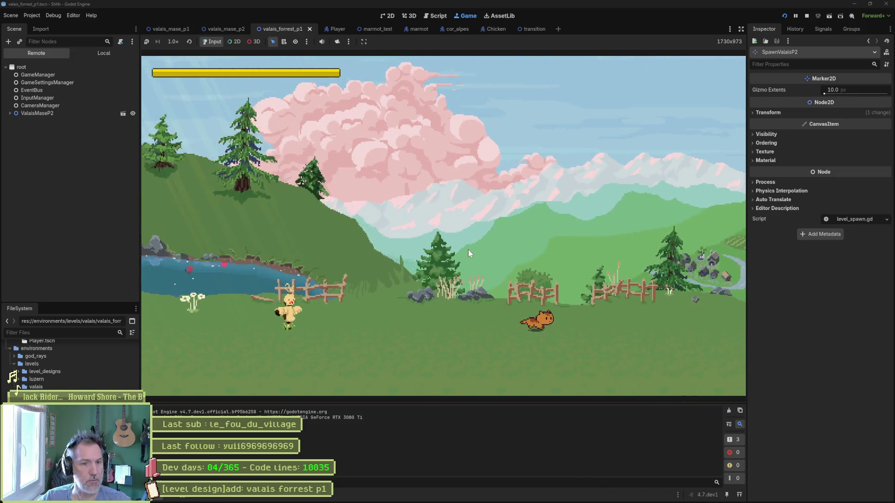
key("space")
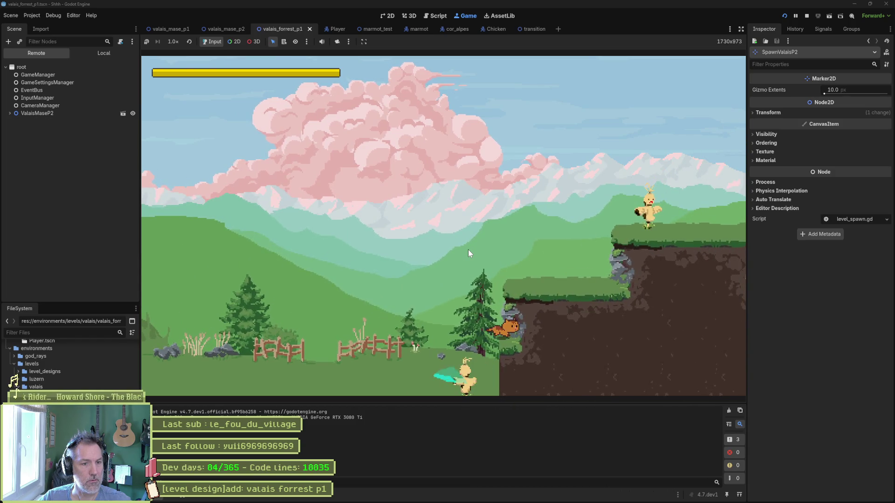
key("Right")
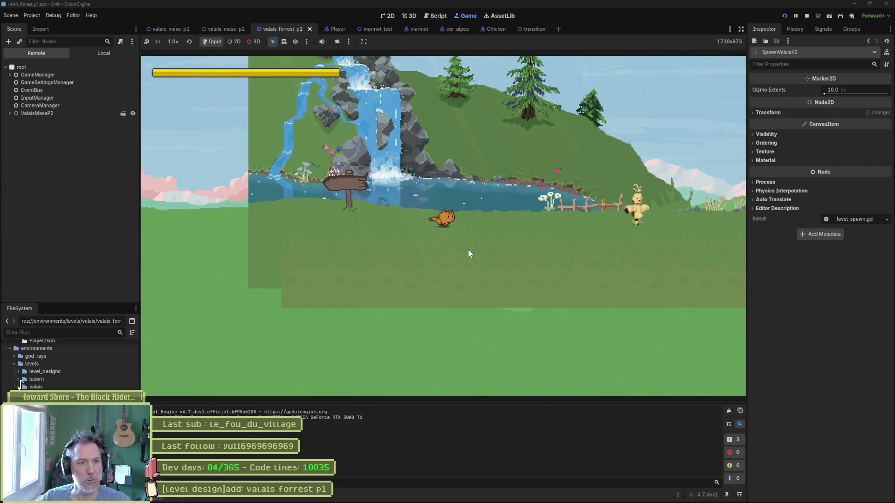
key("Right")
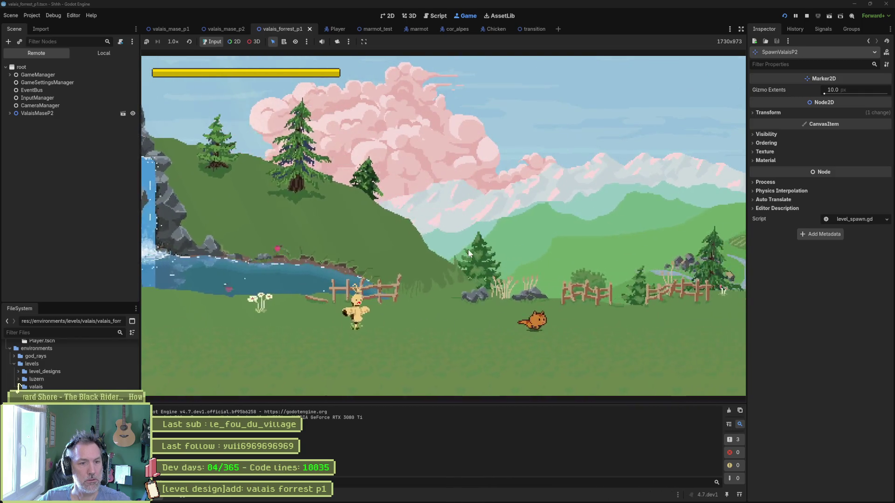
key("space")
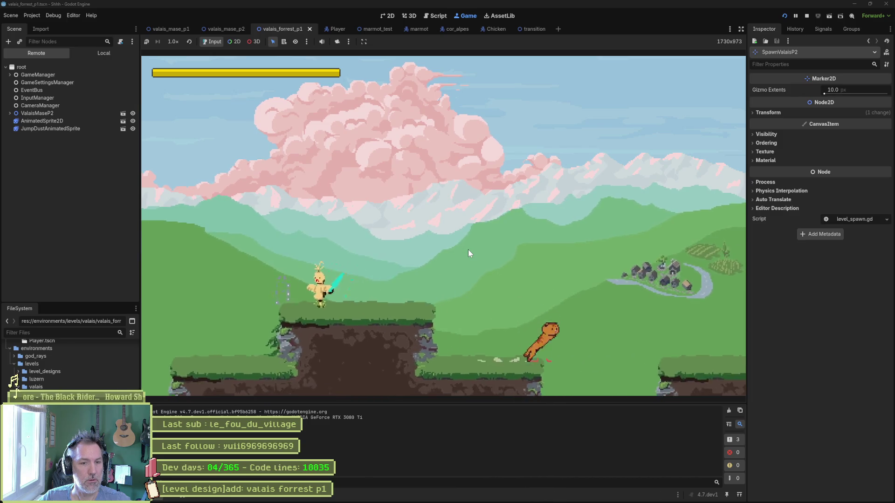
key("shift")
key("space")
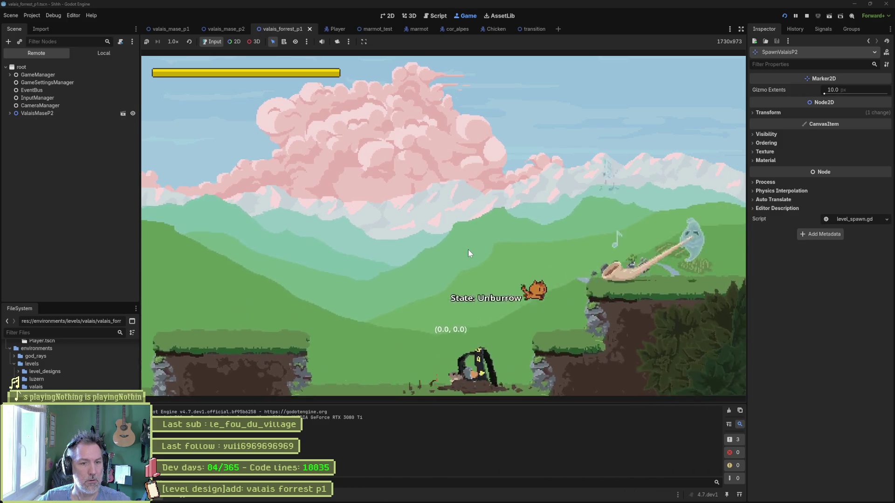
key("space")
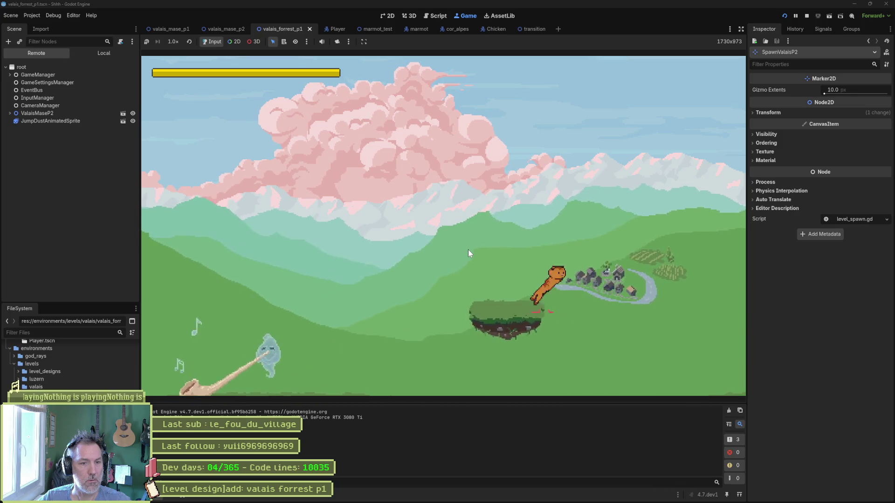
key("shift")
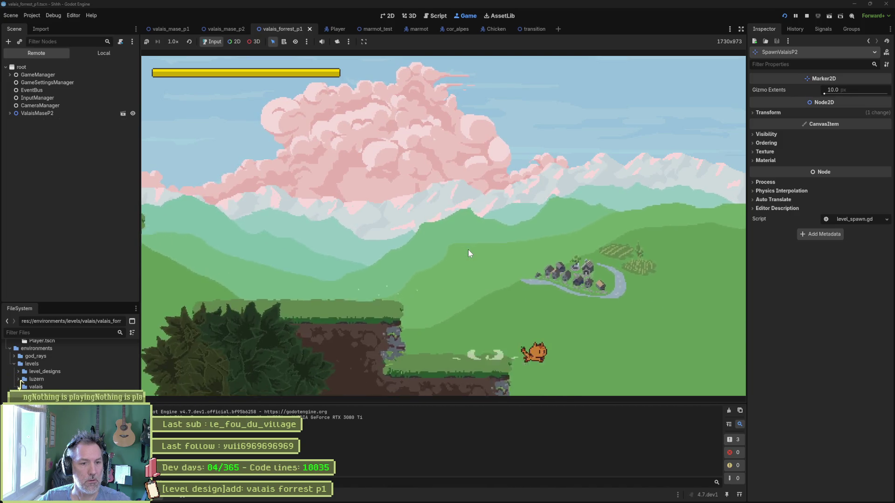
key("space")
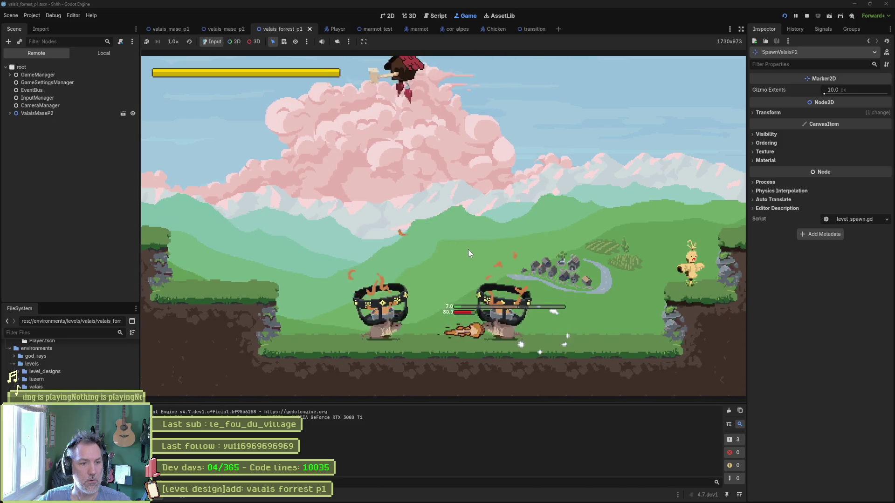
key("space")
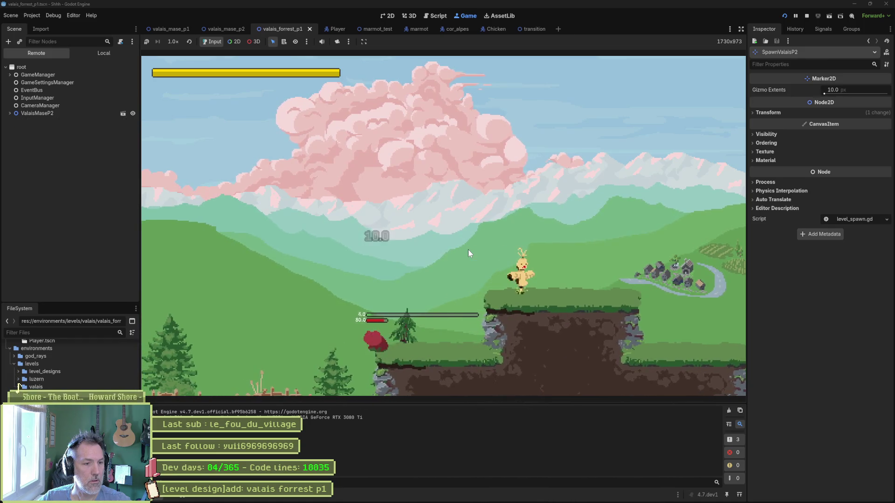
- Run the cat left into ValaisMaseP1, stop the playtest with F8, and save the forest scene
key("a")
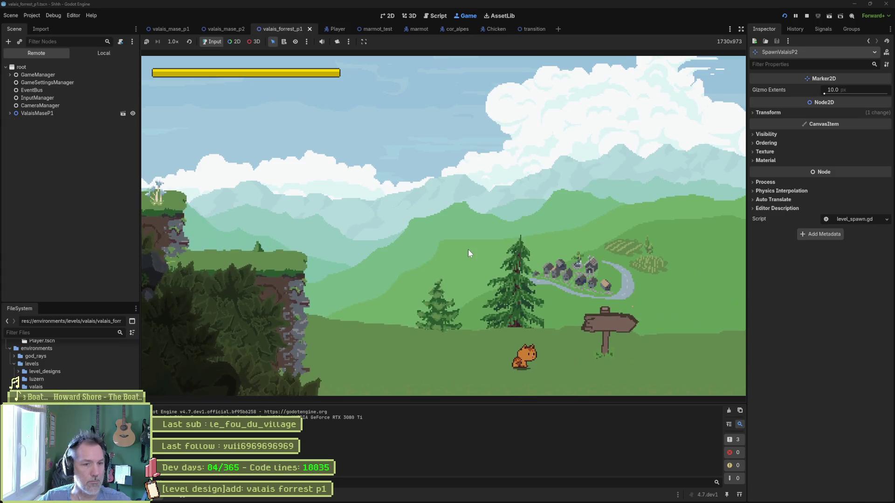
key("a")
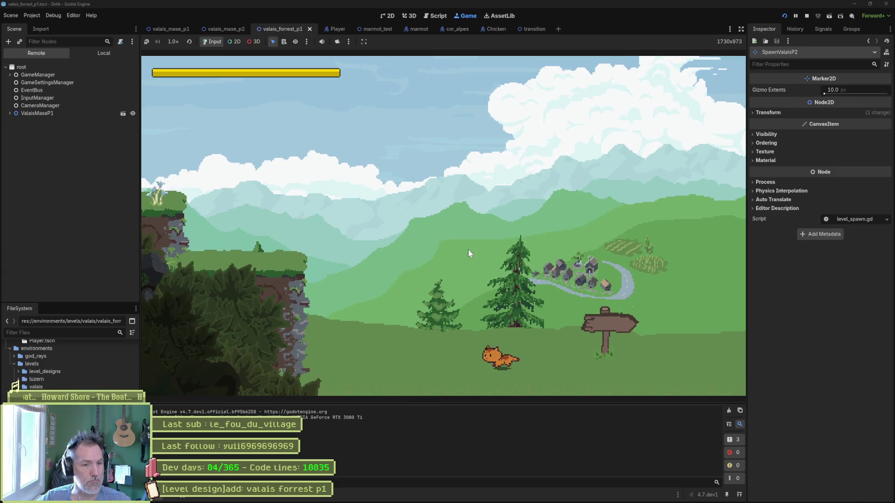
key("F8")
key("ctrl+s")
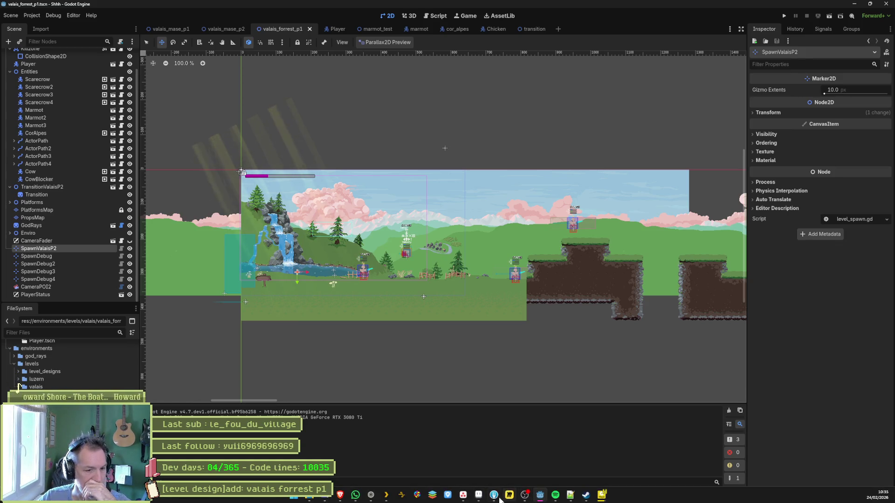
- Stage the three changed Valais .tscn files in Fork and start a commit summary
left_click(493, 495)
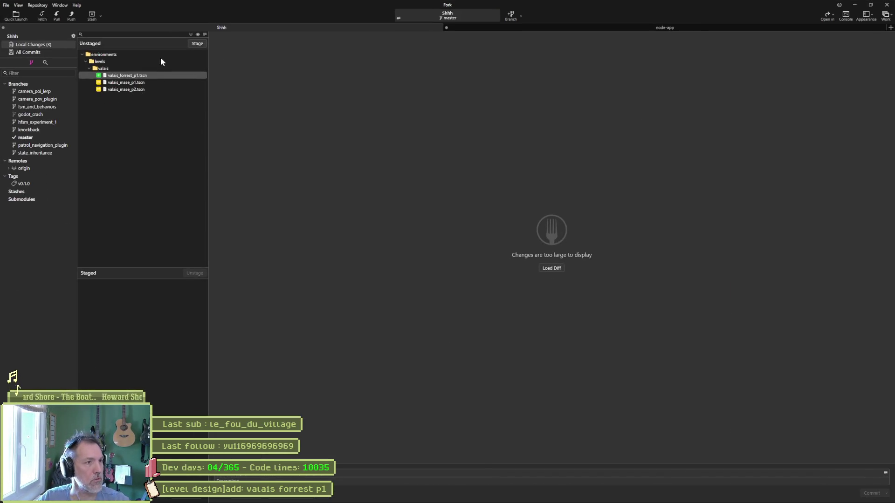
left_click(194, 43)
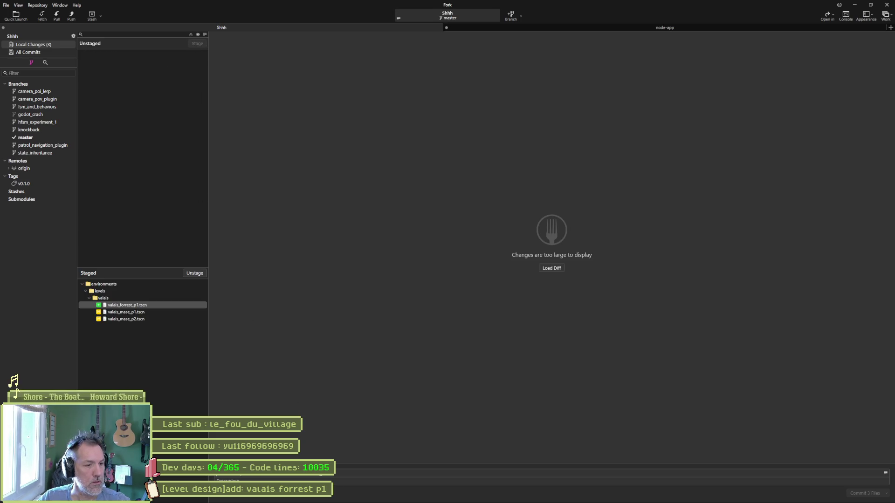
key("ctrl+v")
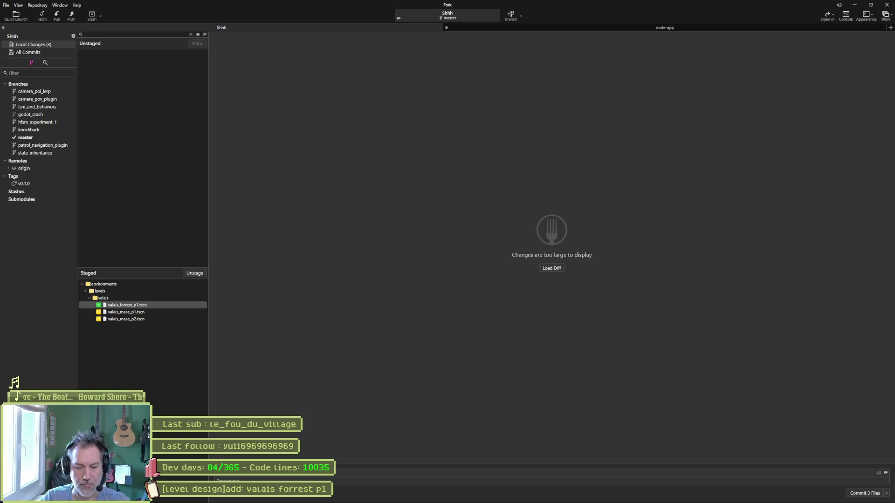
key("BackSpace")
key("BackSpace")
key("BackSpace")
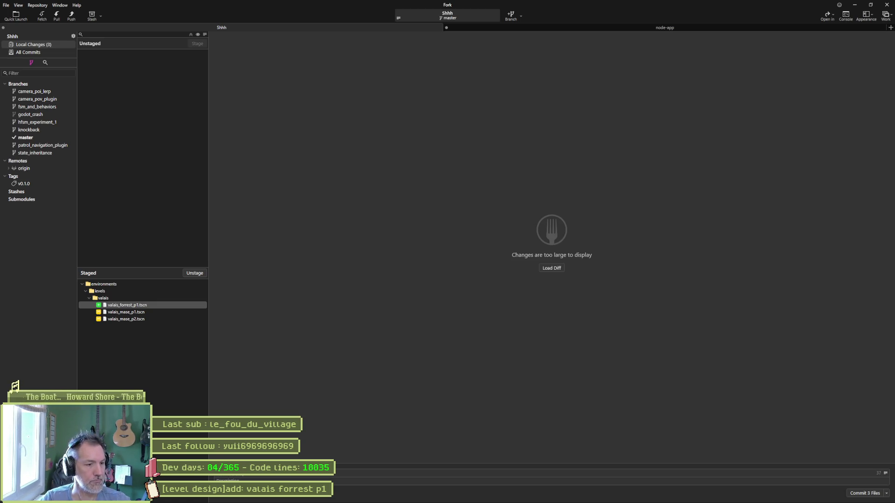
key("BackSpace")
key("BackSpace")
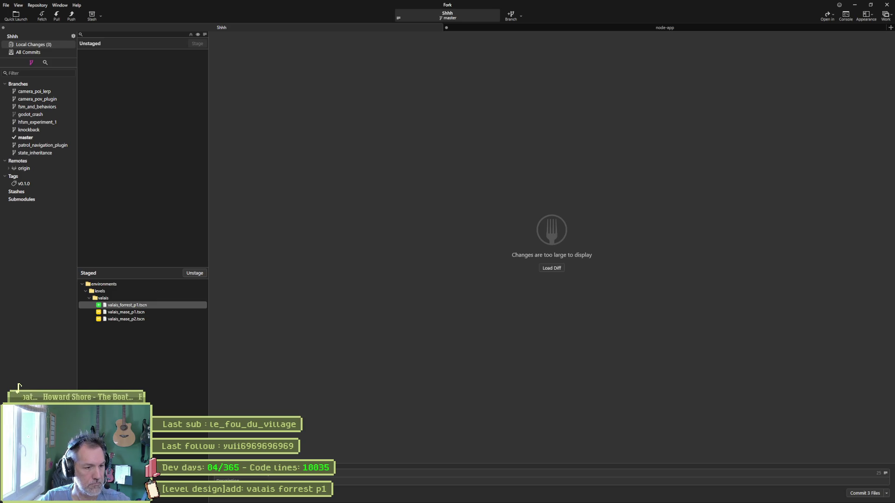
key("BackSpace")
key("BackSpace")
key("BackSpace")
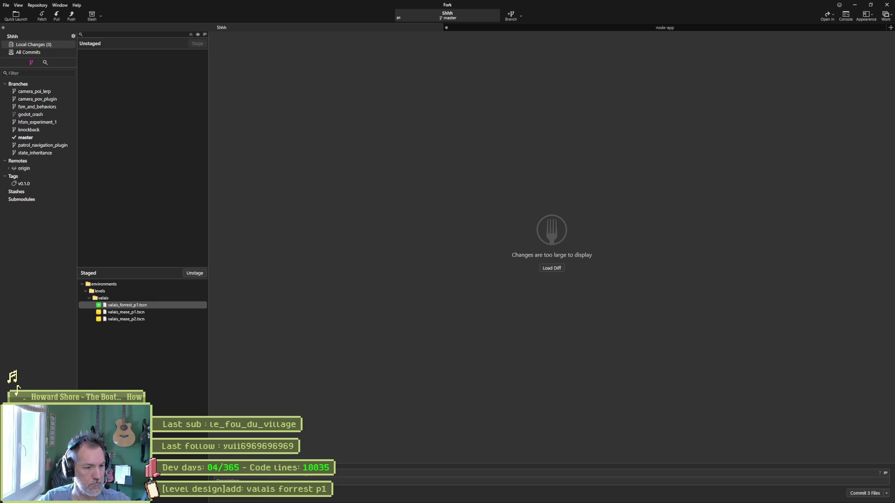
type("ad")
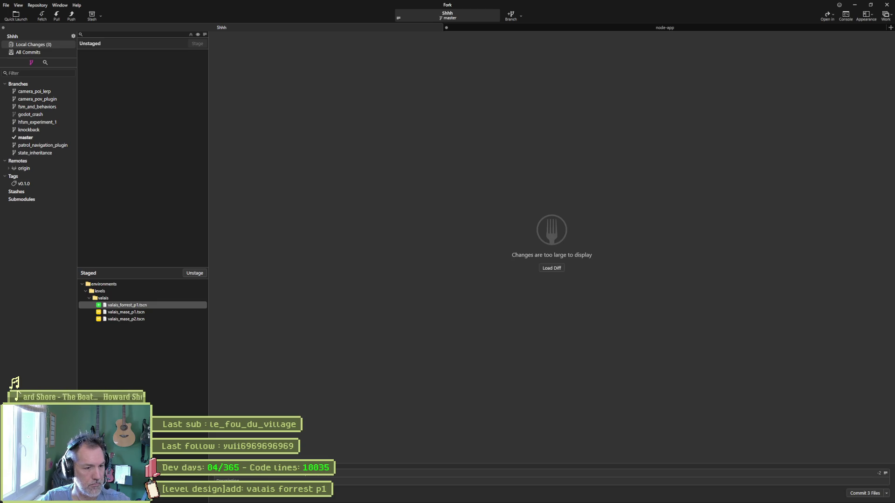
type("d")
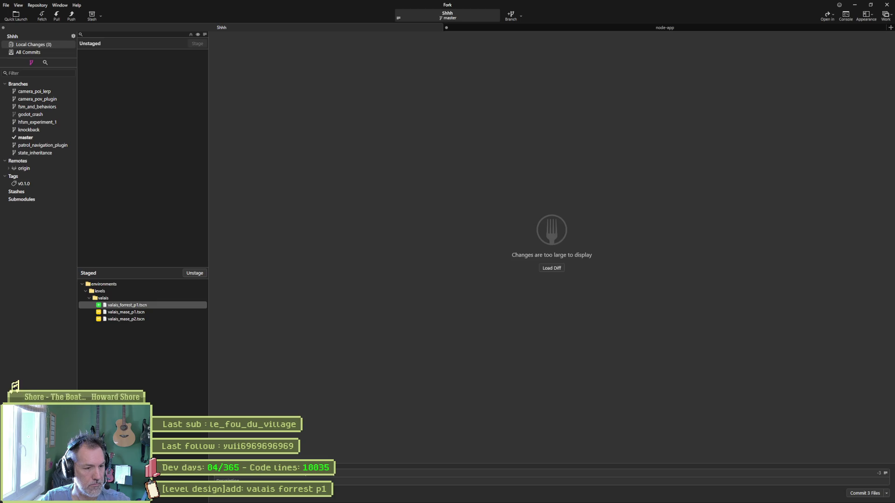
type("ve")
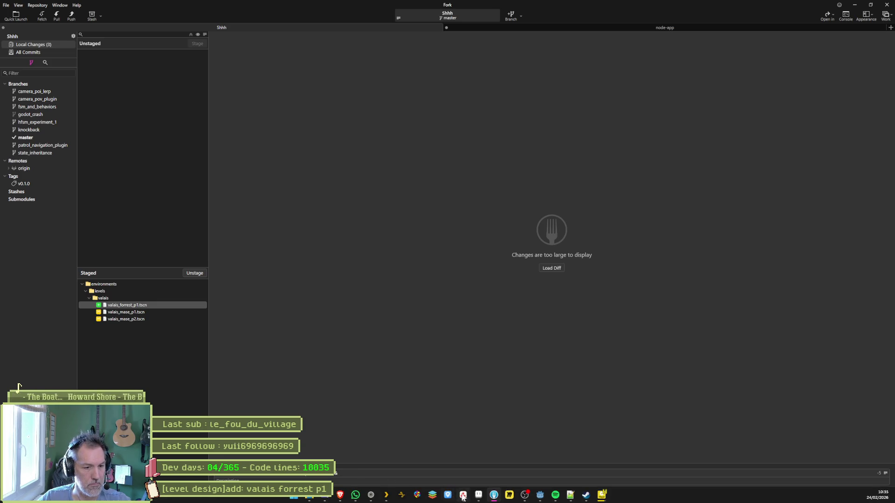
- Copy the valais forrest p1 task title from Asana and paste it as the commit summary
left_click(463, 495)
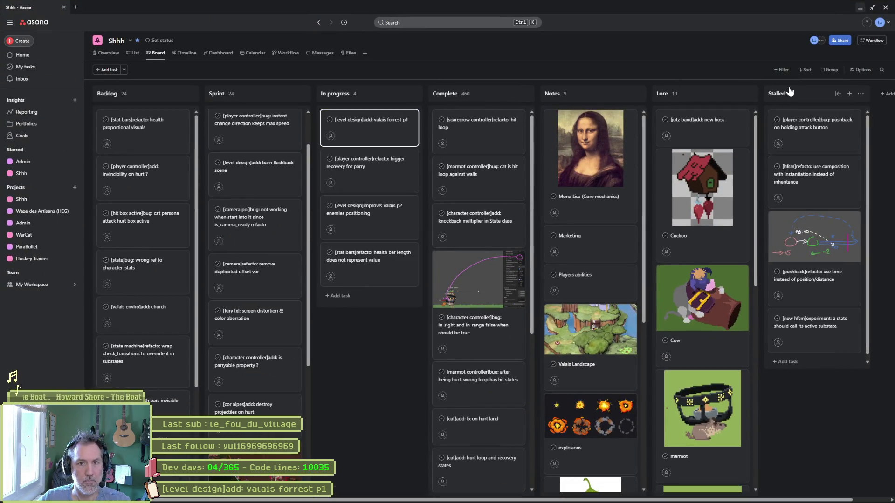
left_click(366, 124)
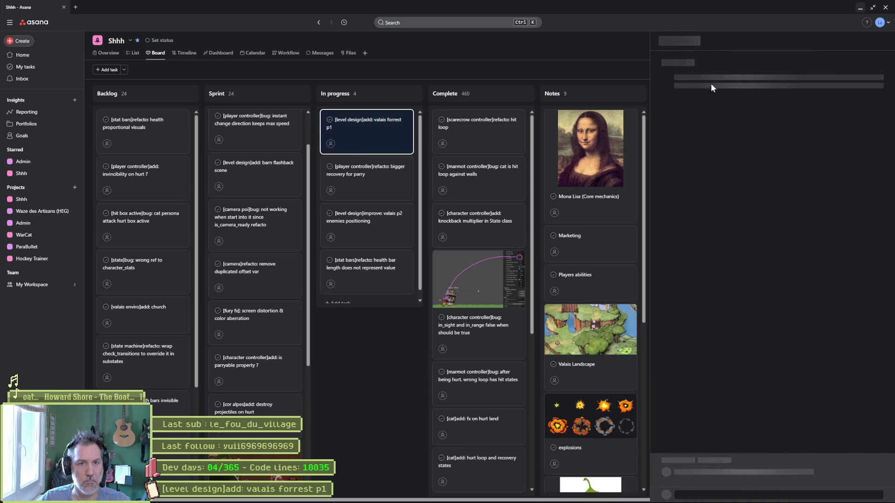
key("ctrl+a")
key("ctrl+c")
key("alt+Tab")
left_click(384, 470)
key("ctrl+v")
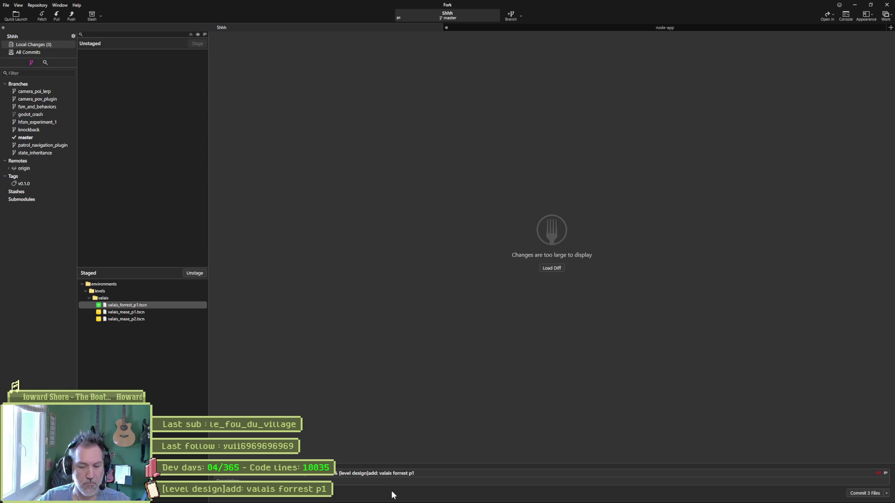
- Edit the summary to "[level design]added: valais forrest p1 scene and transitions"
key("BackSpace")
key("BackSpace")
key("BackSpace")
type("ed")
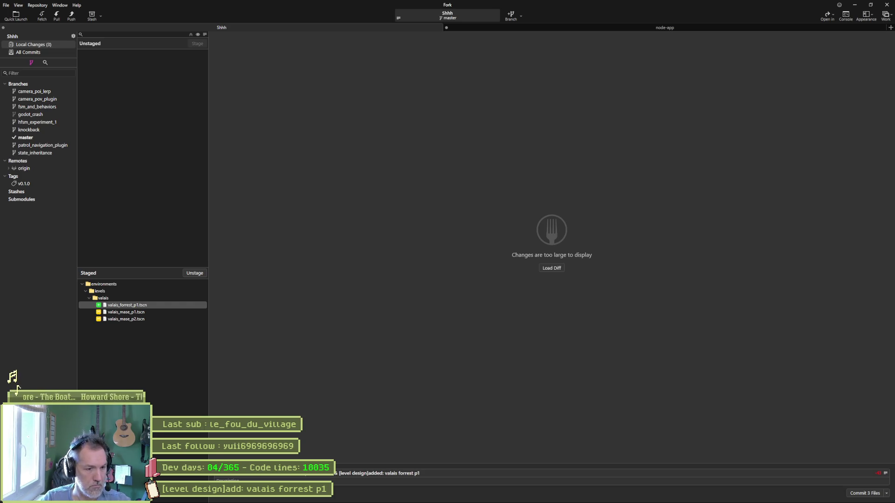
type("ransition logic")
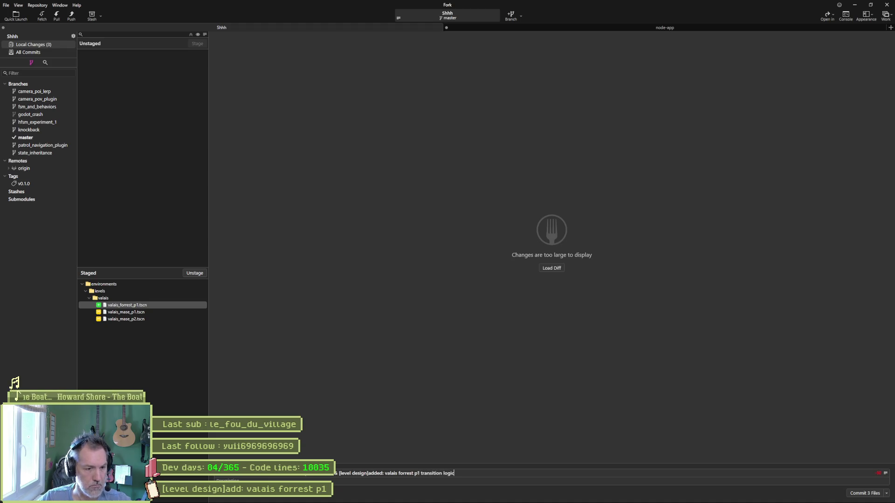
type("scene and")
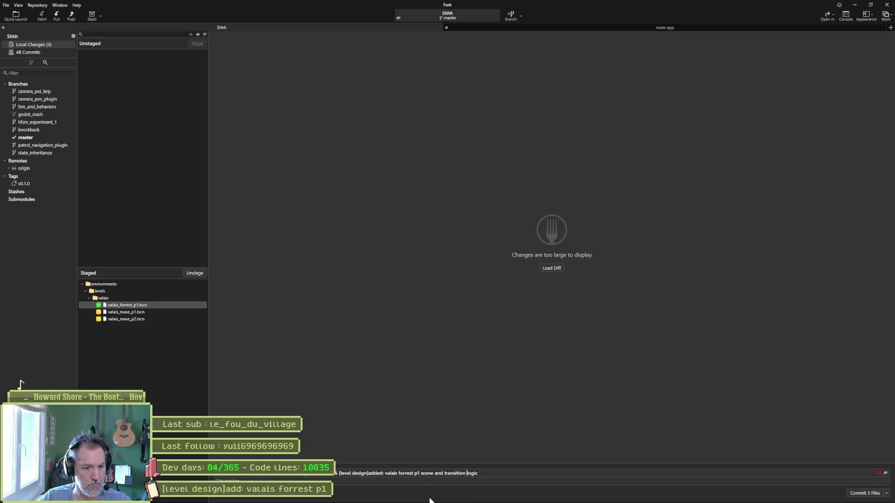
key("Delete")
key("Delete")
key("Delete")
type("s")
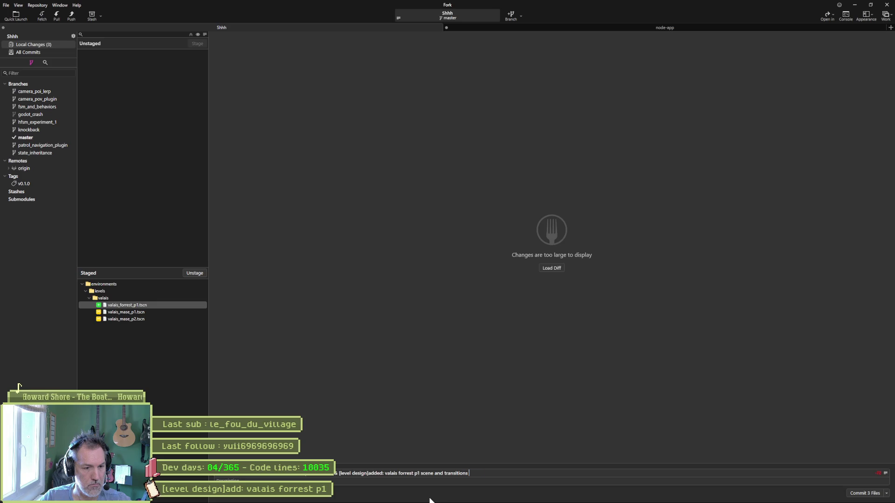
- Commit the three scene files, push to origin master, and hide Fork and Asana
left_click(867, 493)
left_click(71, 15)
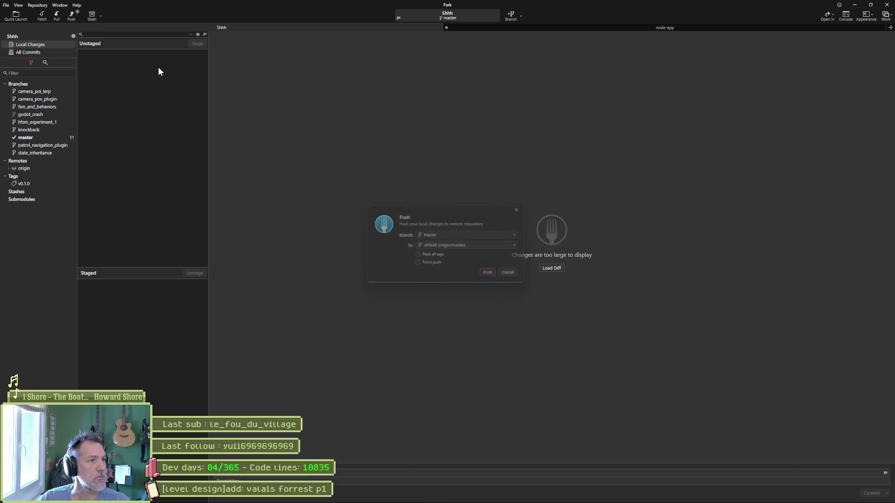
left_click(493, 276)
left_click(855, 5)
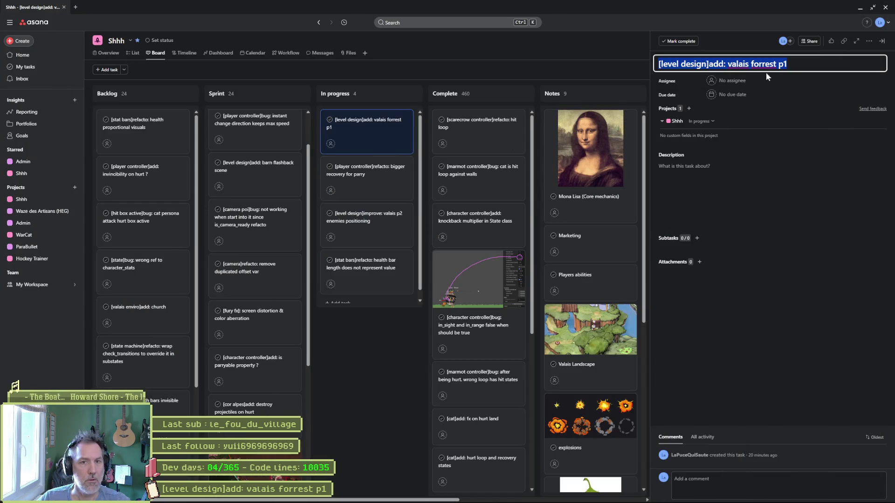
left_click(862, 9)
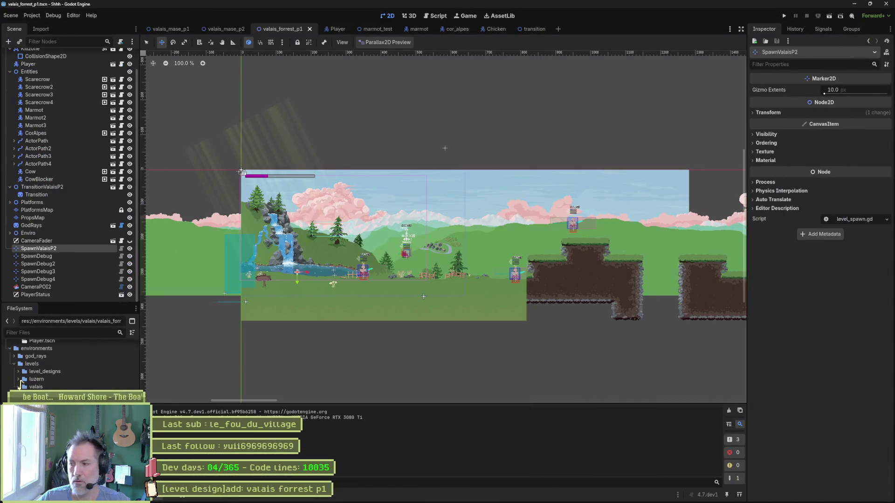
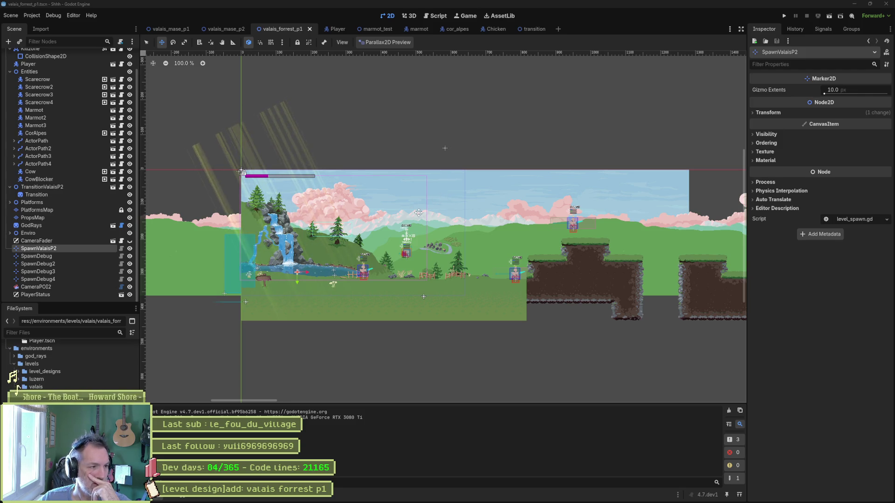
- Switch to marmot.aseprite, zoom out, and go to the Home page to open a file
left_click(479, 495)
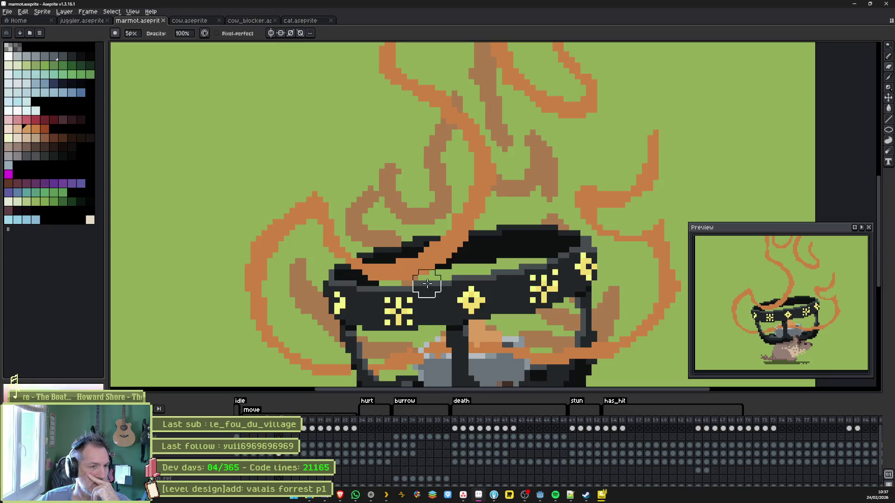
scroll(298, 167, "down", 2)
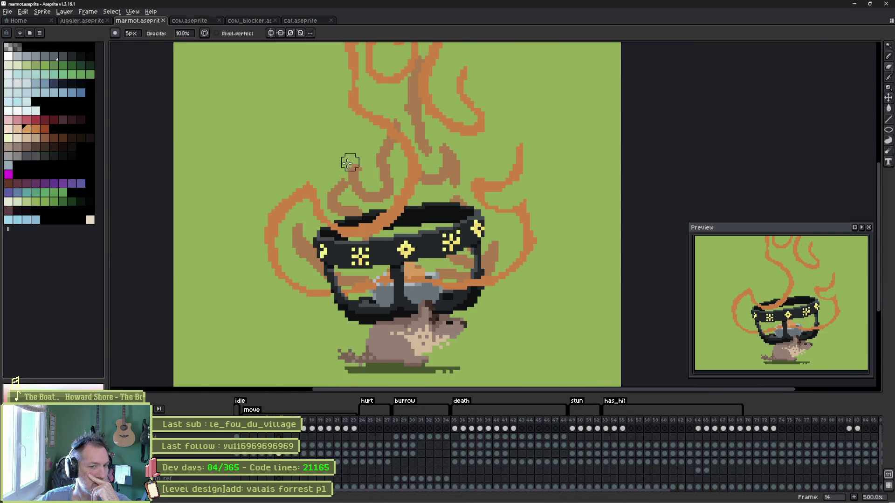
left_click(36, 24)
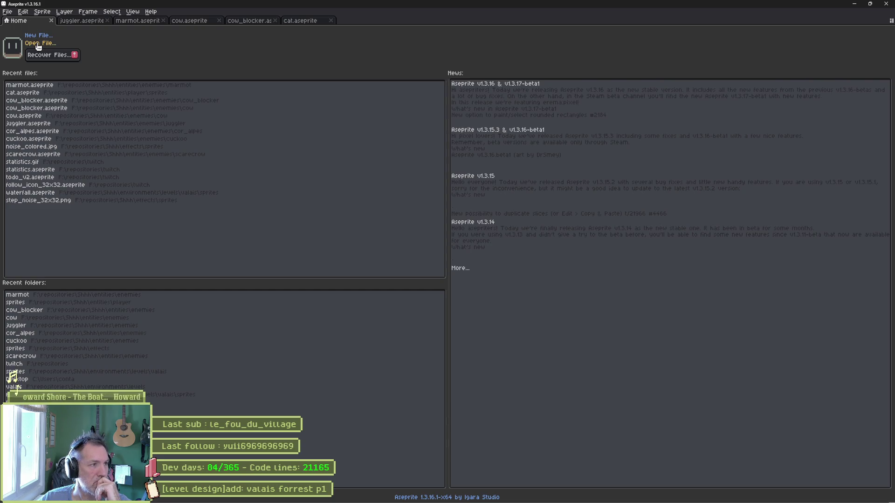
left_click(39, 46)
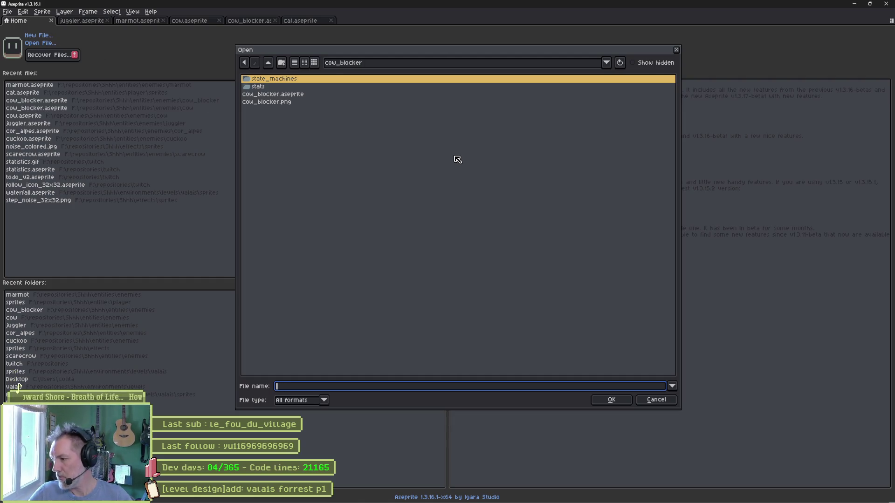
- Go up from enemies to the project root, then into environments > levels > valais
mouse_move(431, 500)
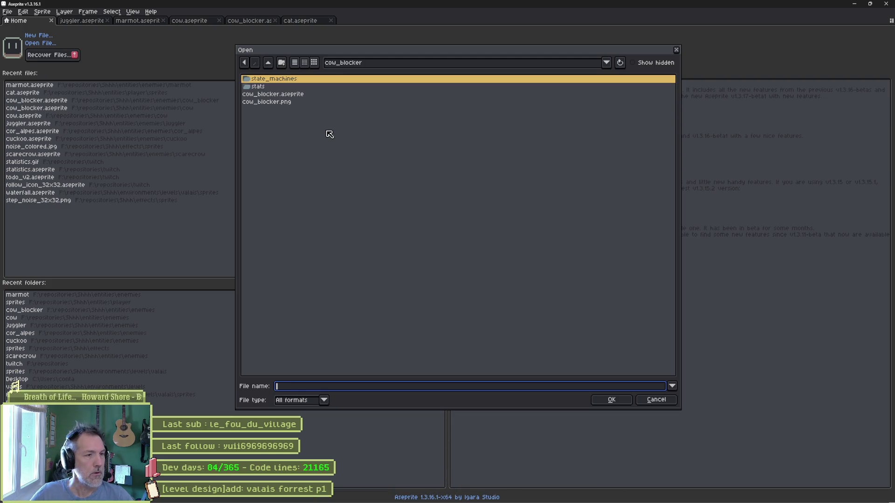
left_click(269, 63)
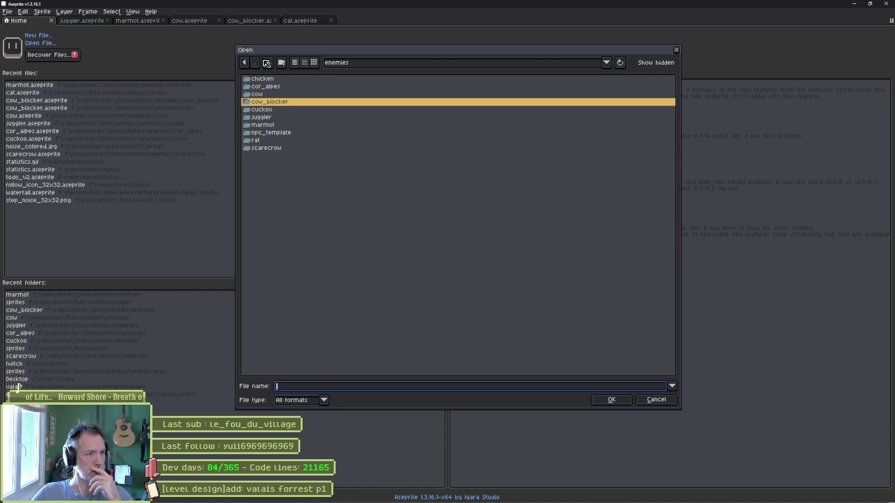
left_click(268, 64)
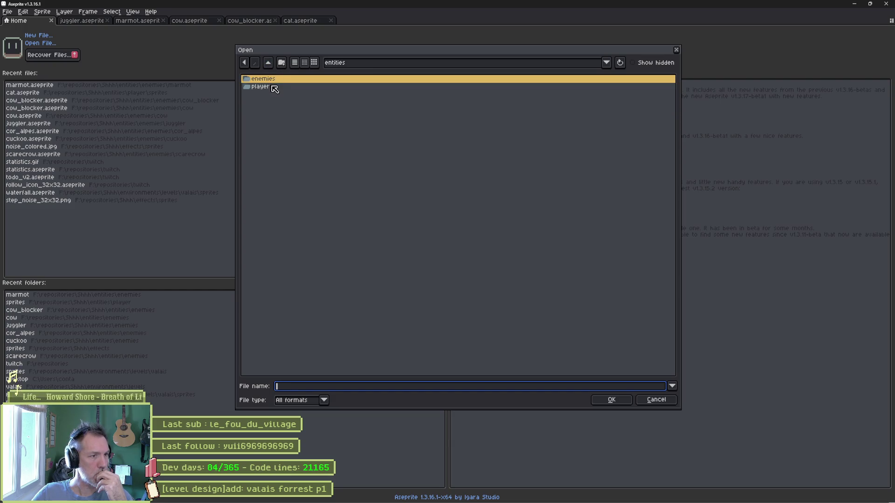
left_click(268, 62)
double_click(284, 133)
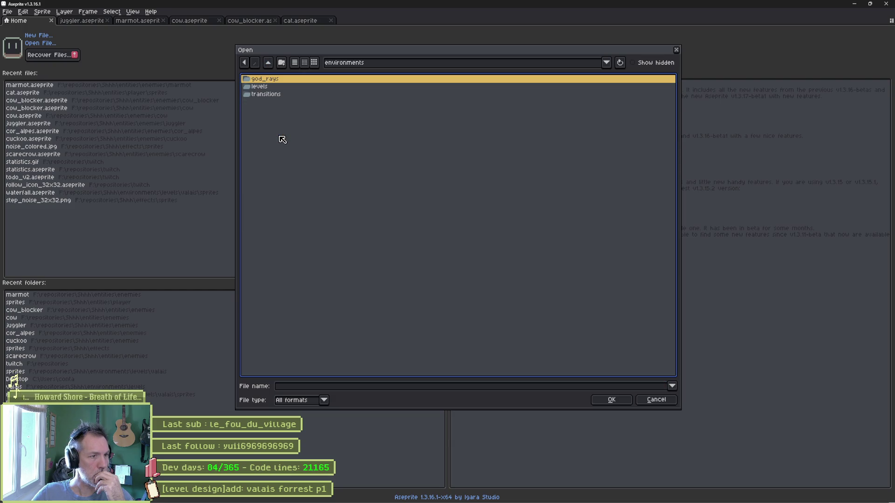
double_click(278, 87)
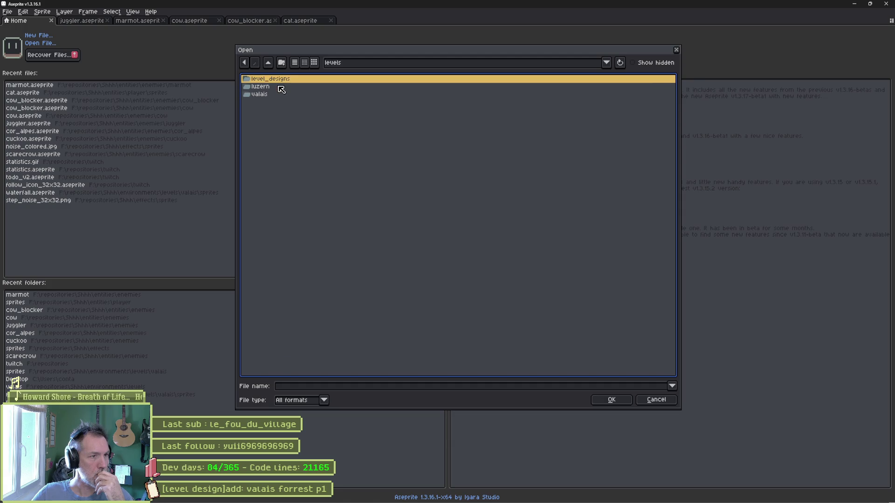
double_click(270, 95)
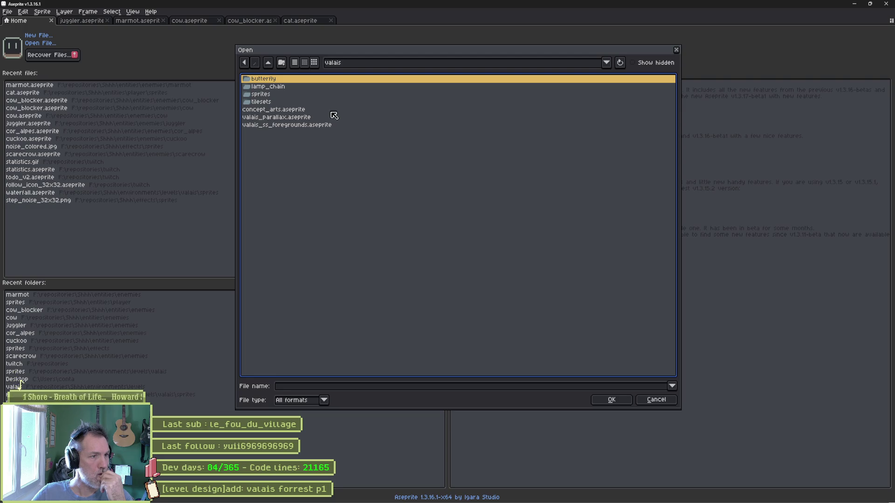
- Preview concept_arts.aseprite and valais_parallax.aseprite, then open concept_arts.aseprite
left_click(307, 111)
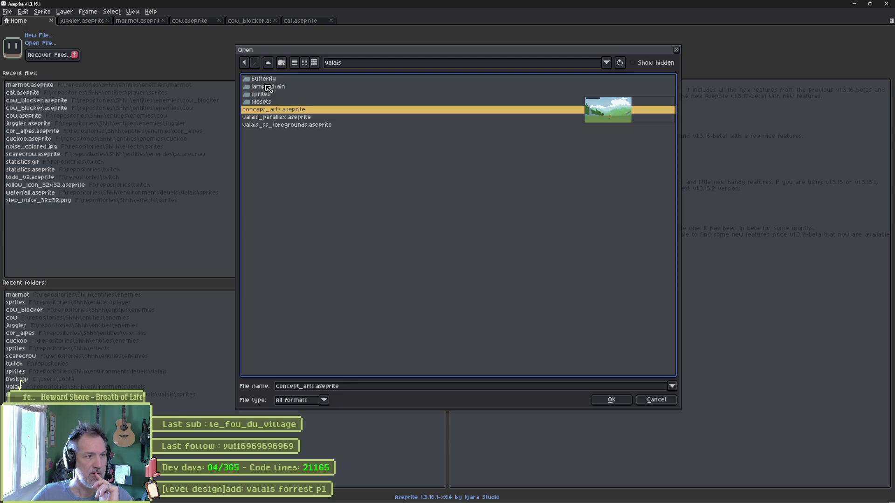
left_click(283, 121)
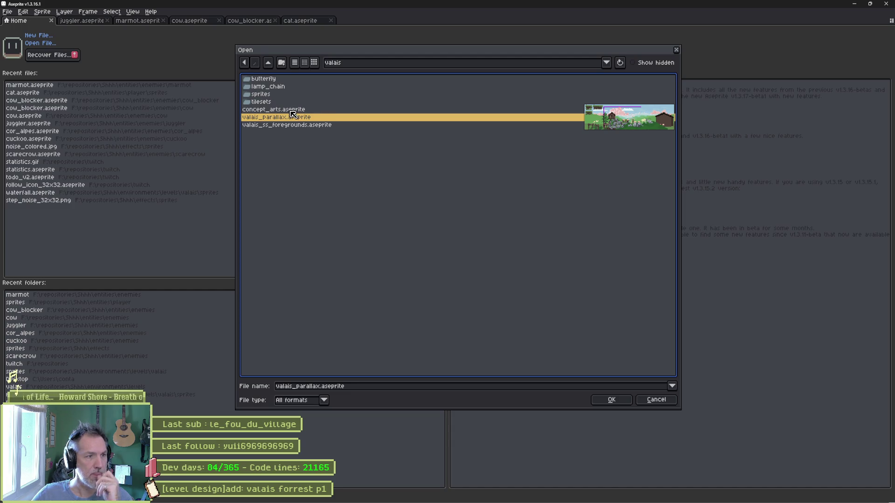
left_click(291, 110)
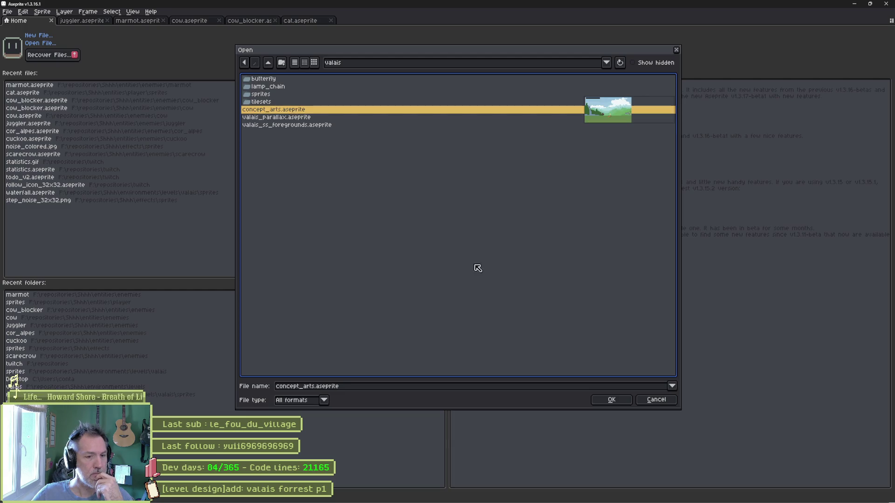
left_click(611, 400)
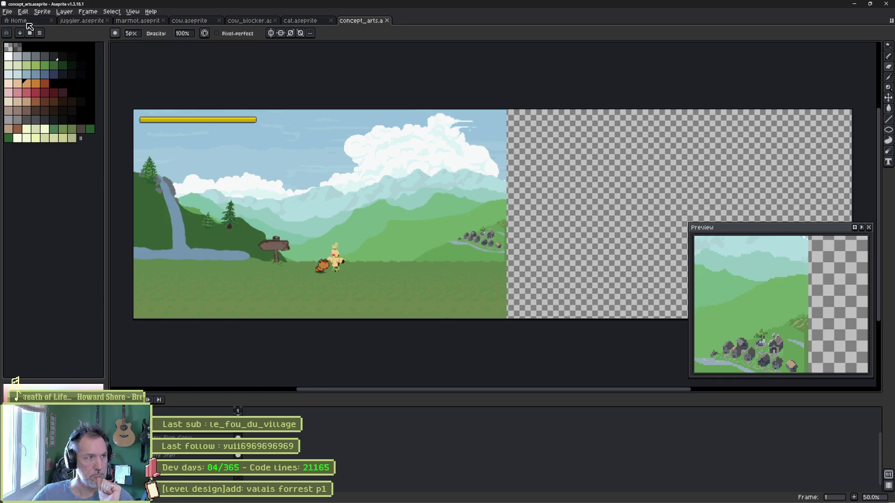
- Bring the Open dialog back up from the File menu
left_click(7, 11)
left_click(17, 28)
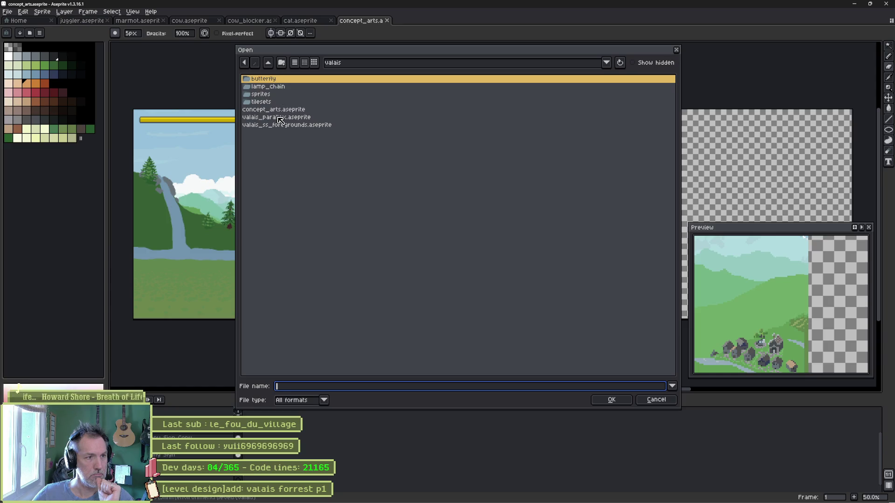
- Open valais_parallax.aseprite and toggle the mountain layer's visibility off and back on
left_click(279, 117)
left_click(611, 400)
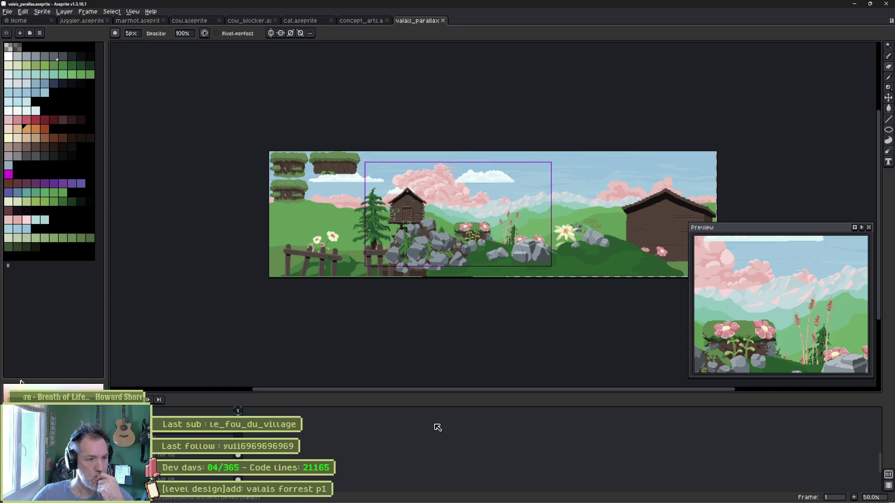
scroll(439, 431, "down", 3)
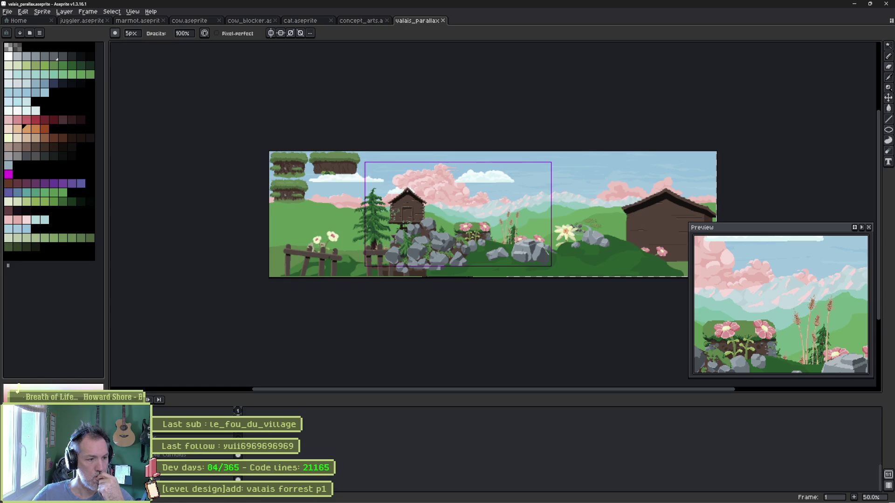
left_click(15, 384)
left_click(15, 380)
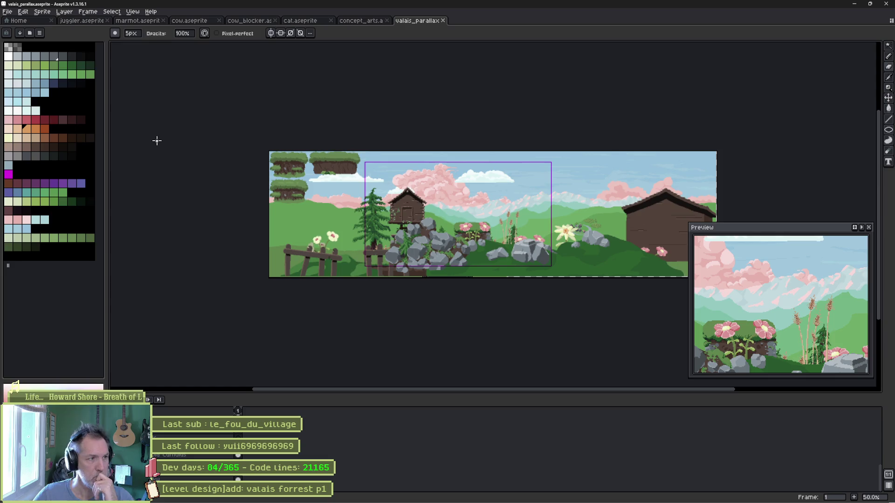
key("ctrl+shift+s")
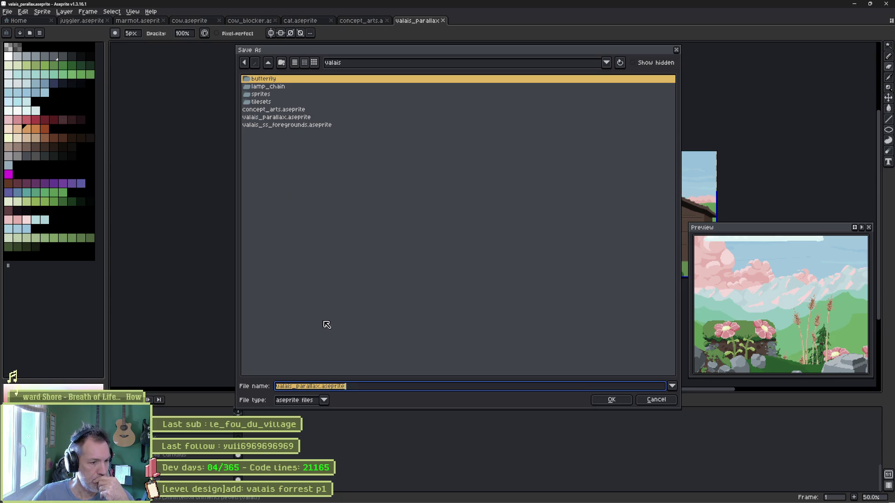
- Insert 'forrest_' after 'valais' to save as valais_forrest_parallax.aseprite
left_click(322, 390)
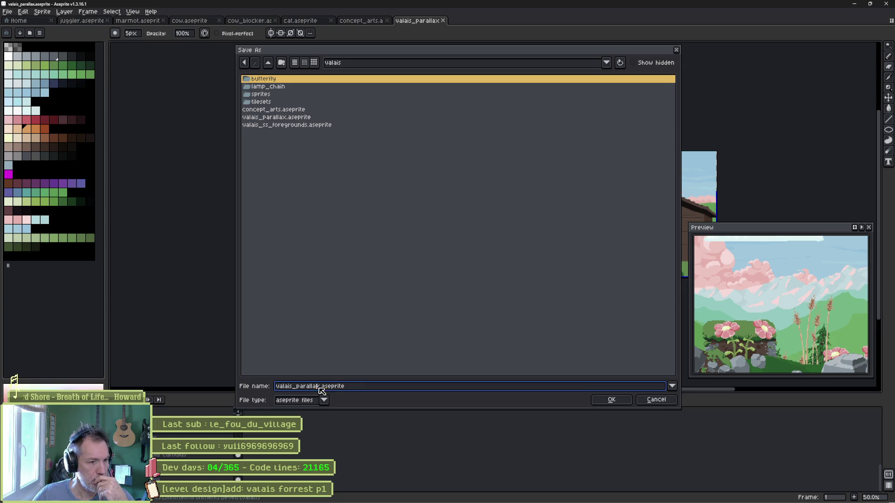
left_click(294, 388)
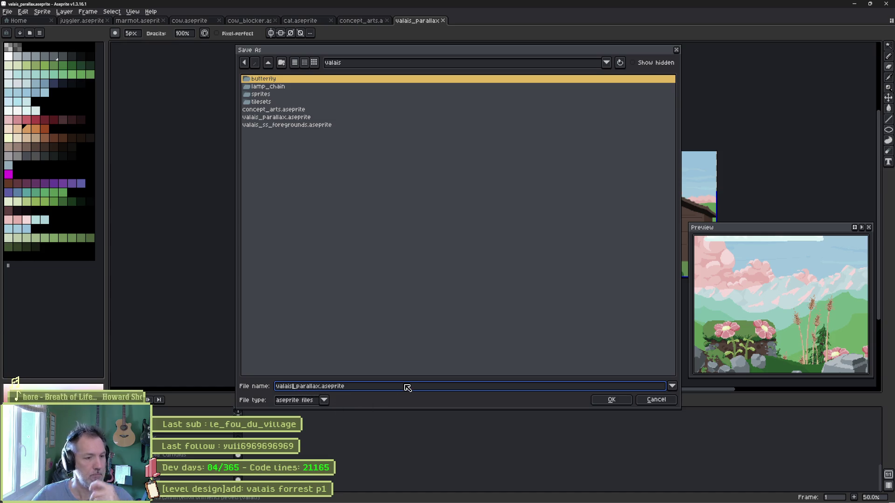
type("forrest_")
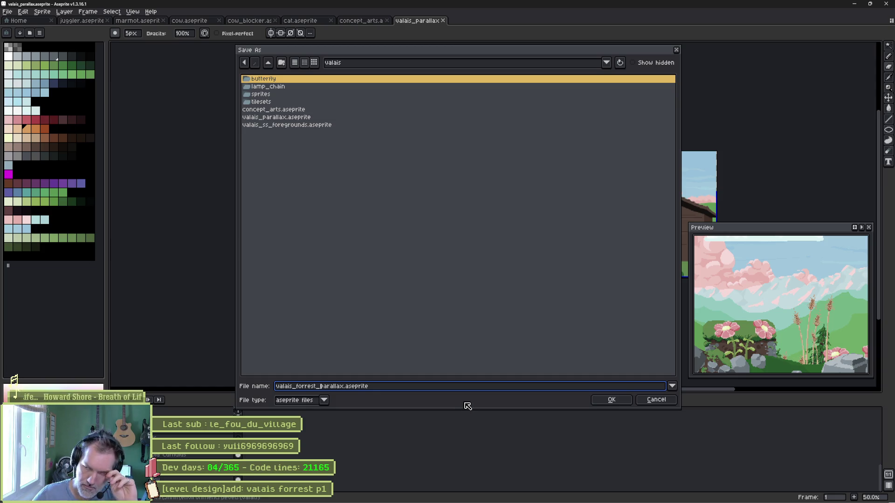
left_click(627, 403)
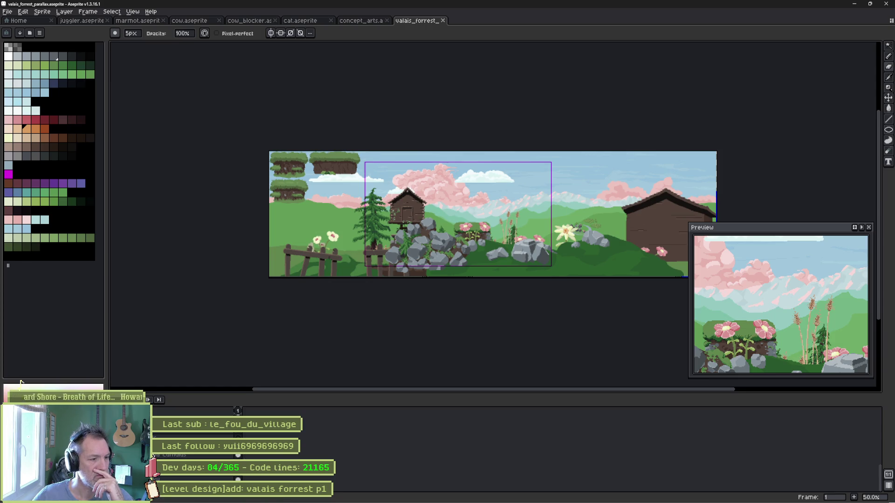
scroll(17, 389, "up", 3)
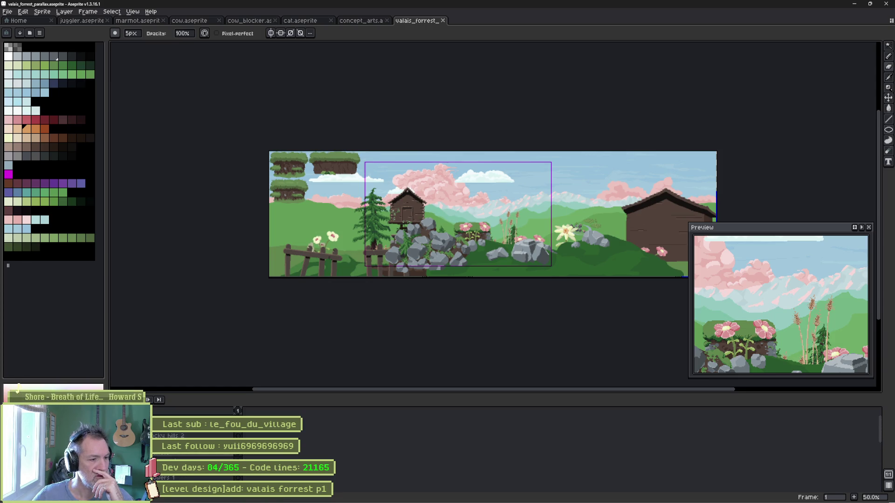
- Undo the foreground rocks, barn and dirt strip, then hide the mountains, clouds and sky
key("ctrl+z")
key("ctrl+z")
key("ctrl+z")
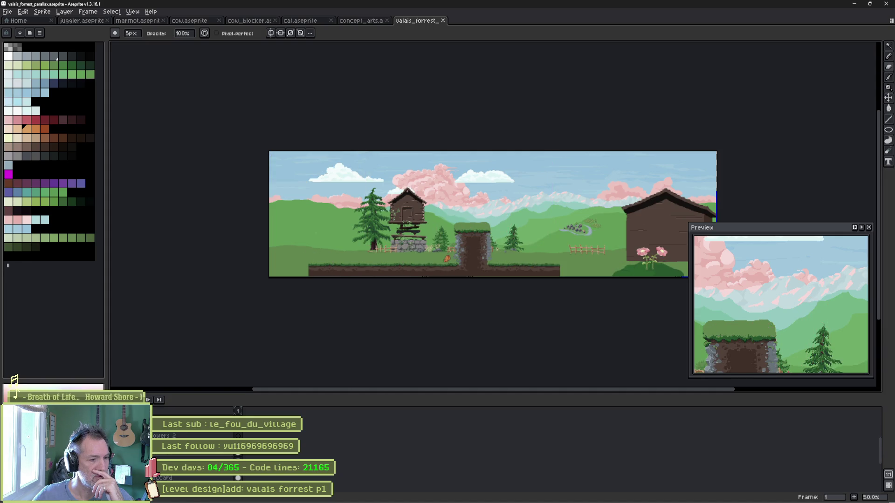
key("ctrl+z")
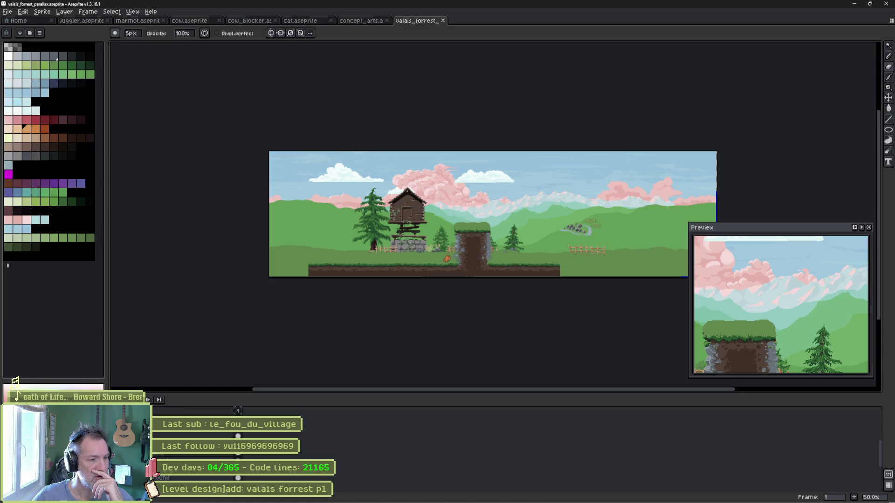
key("ctrl+z")
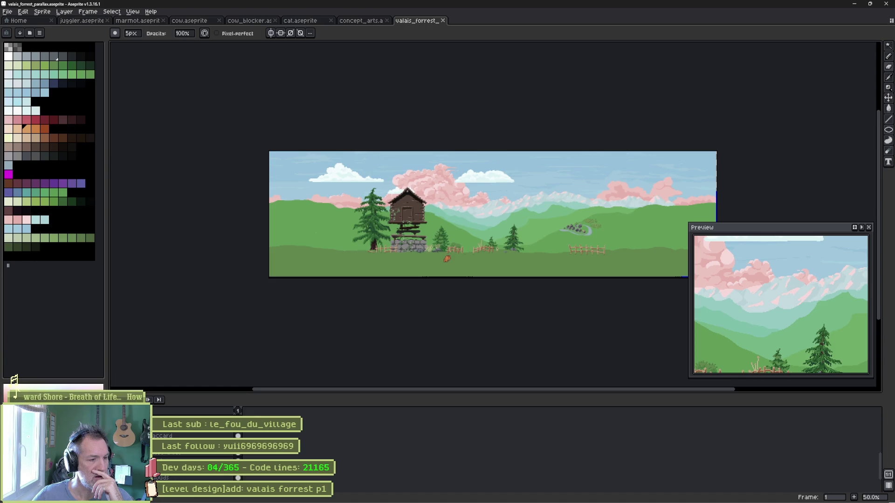
left_click(6, 457)
left_click(6, 478)
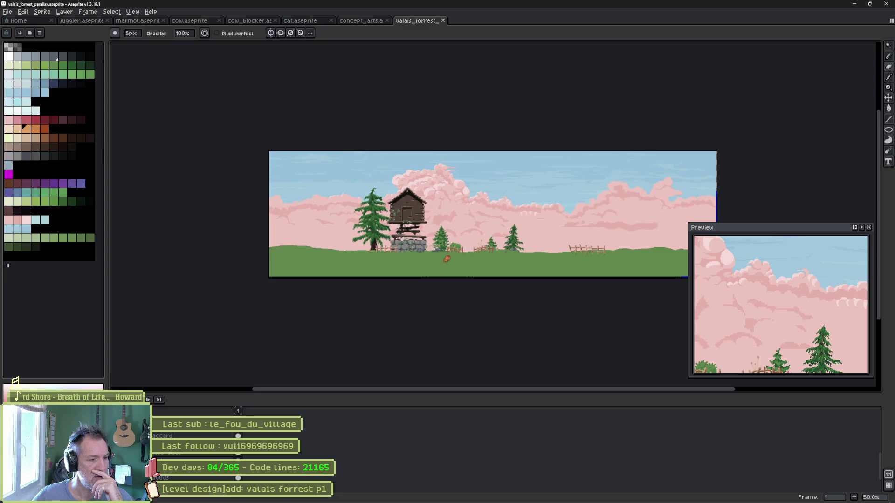
left_click(6, 478)
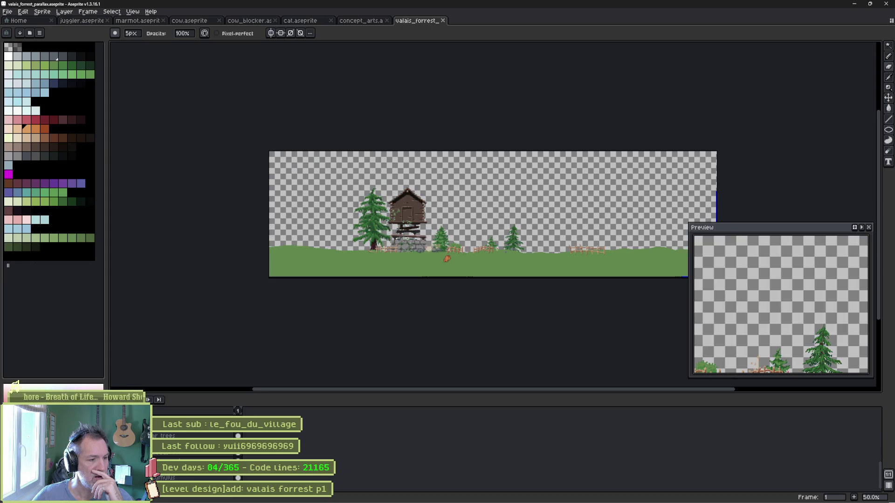
- Hide the trees, house and fences layer and the green ground layer
scroll(182, 477, "up", 2)
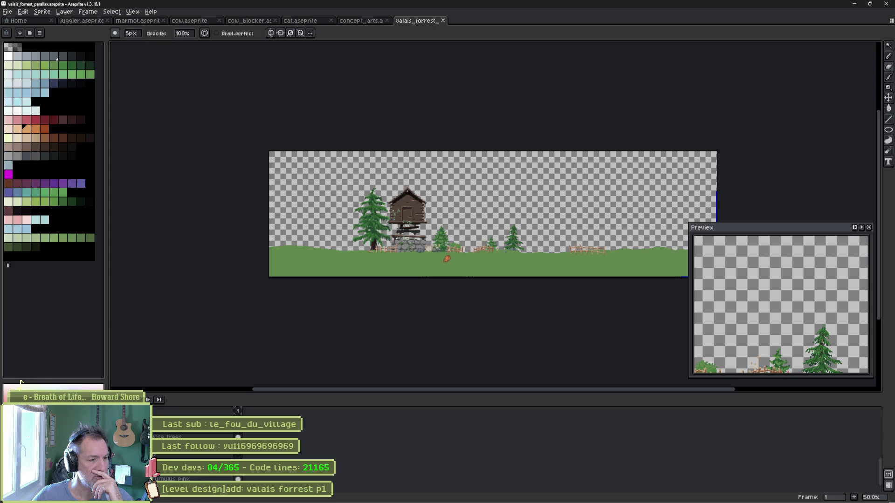
left_click(6, 454)
left_click(7, 437)
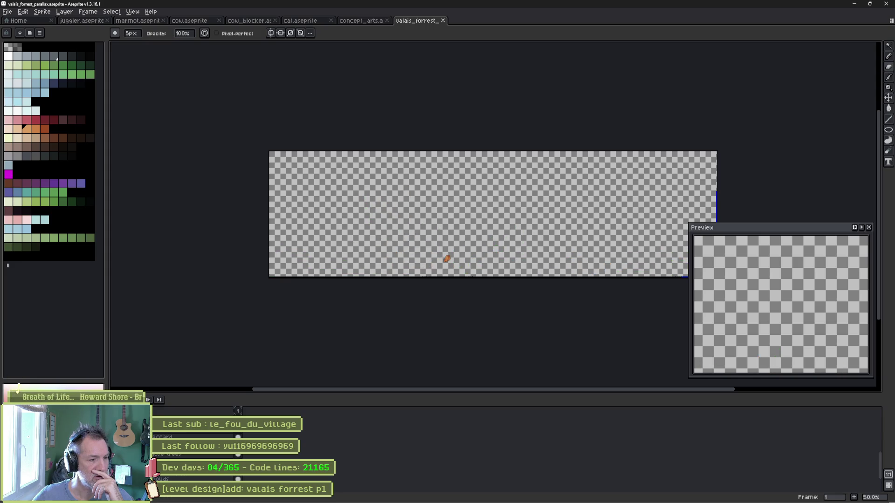
scroll(182, 456, "up", 2)
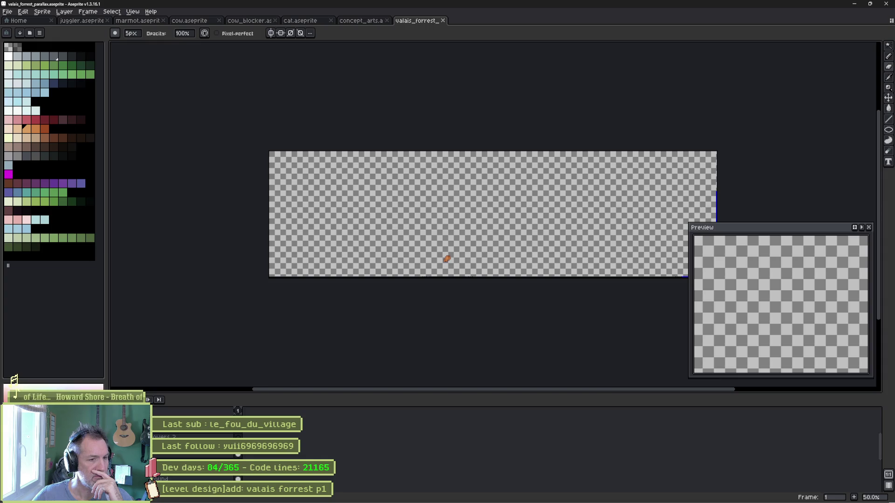
- Hide the grass-and-dirt platform sprites, then select and delete the rocky hills 2 layer
left_click_drag(544, 303, 465, 292)
scroll(618, 270, "up", 1)
scroll(566, 269, "down", 1)
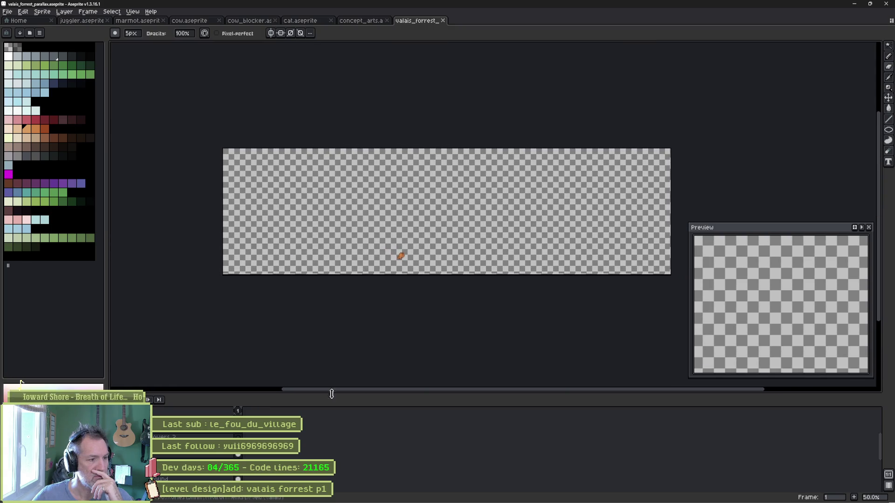
scroll(161, 457, "up", 3)
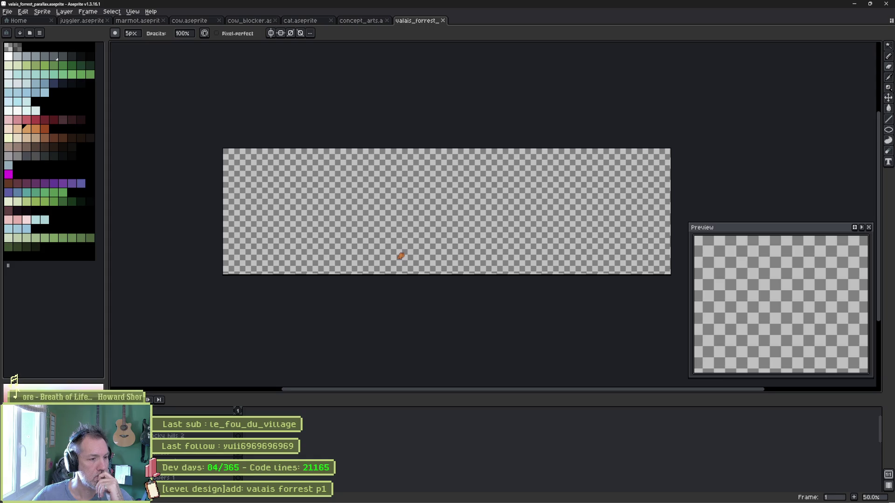
left_click(208, 454)
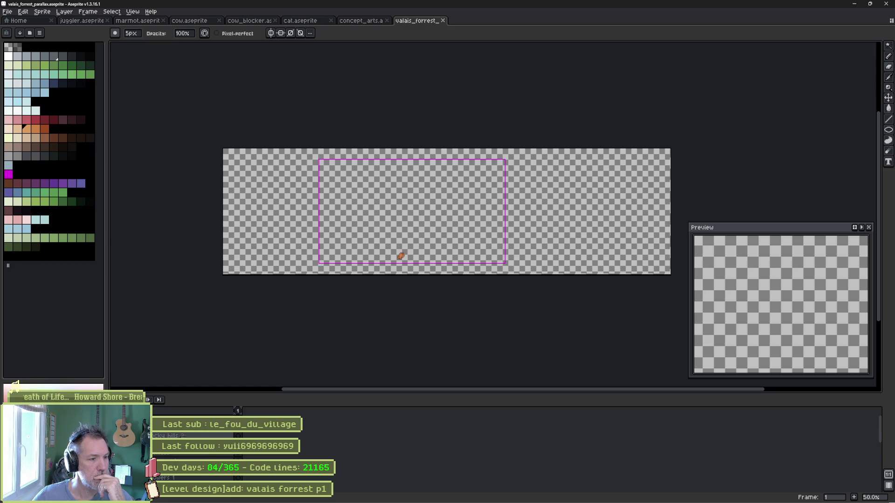
left_click(119, 457)
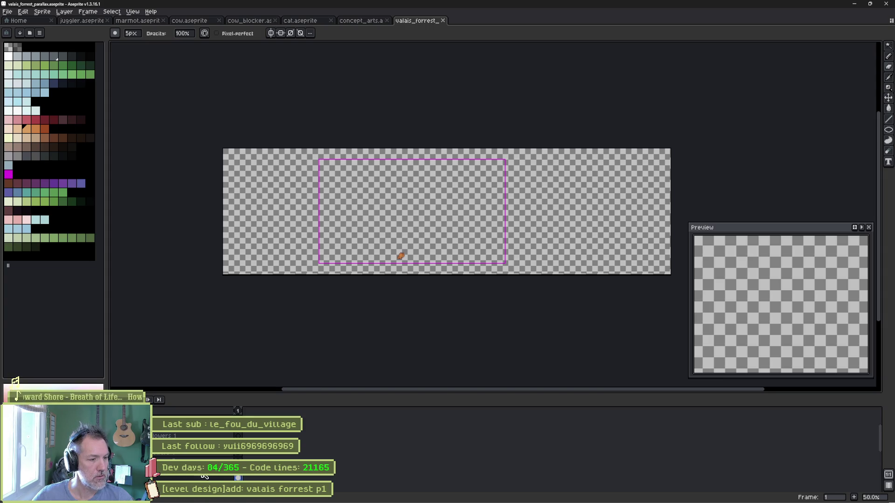
scroll(196, 457, "down", 2)
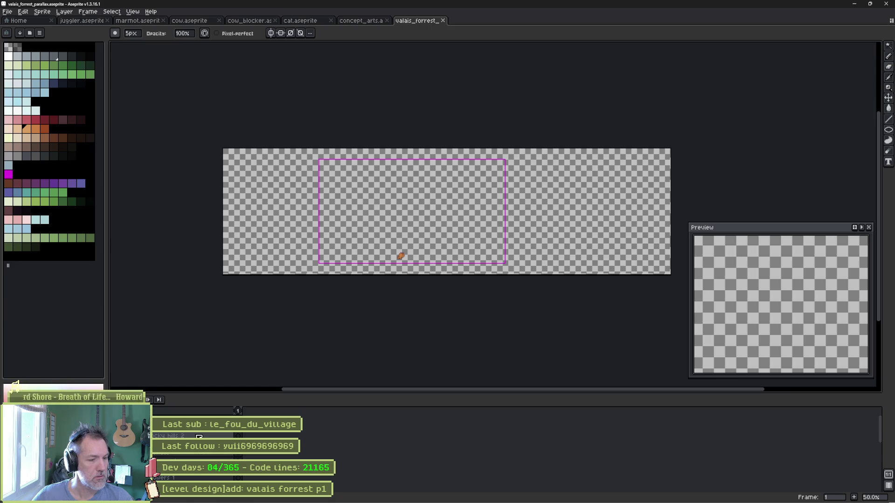
left_click(199, 436)
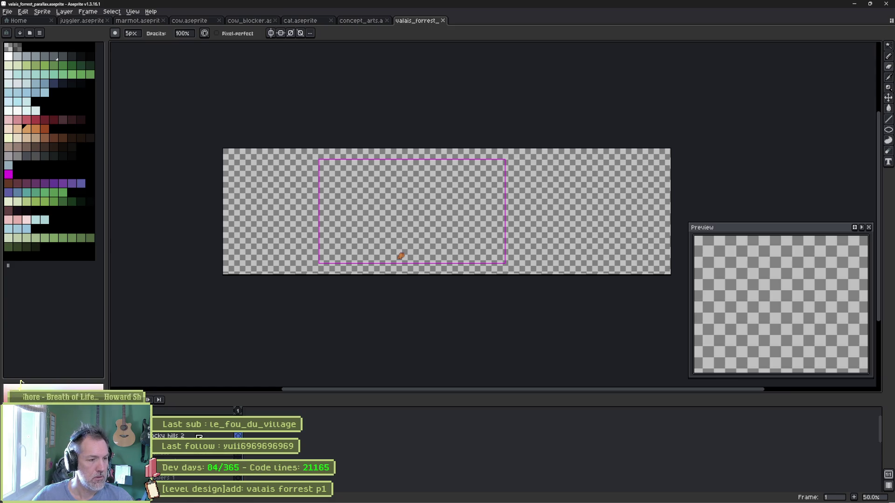
key("Delete")
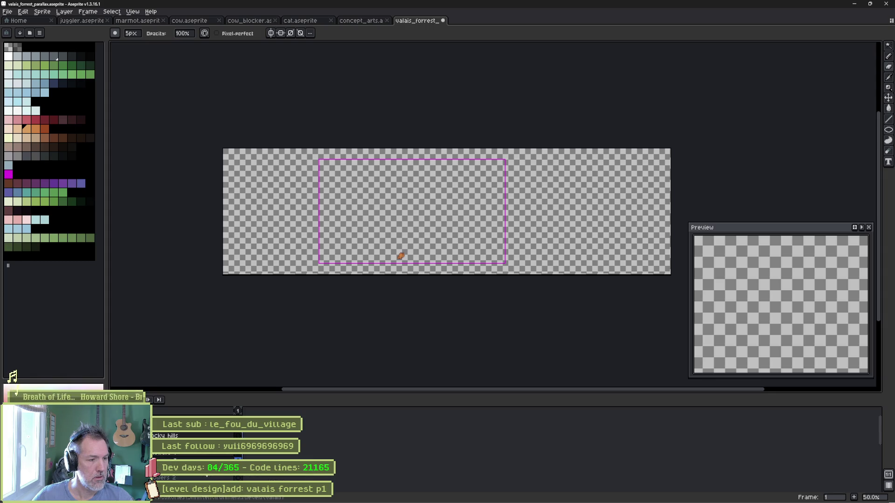
- Delete the layer from its context menu, compare with undo/redo, and restore the grass-and-fence ground
right_click(201, 434)
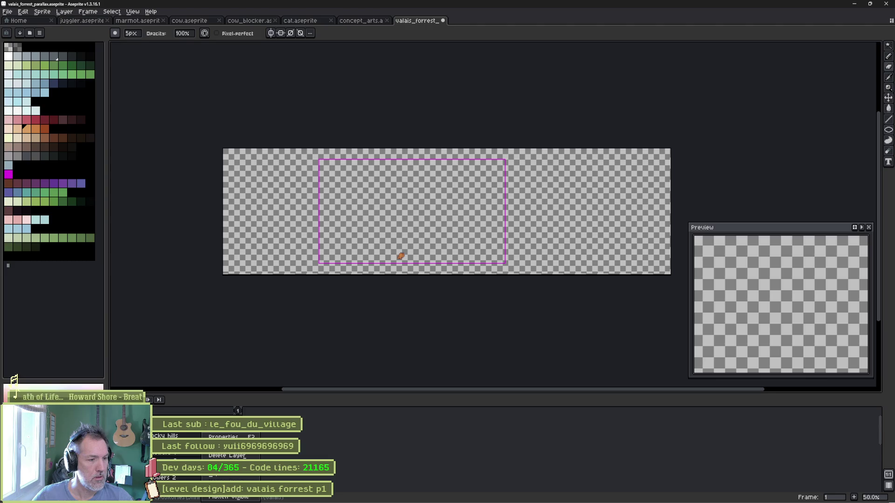
left_click(208, 455)
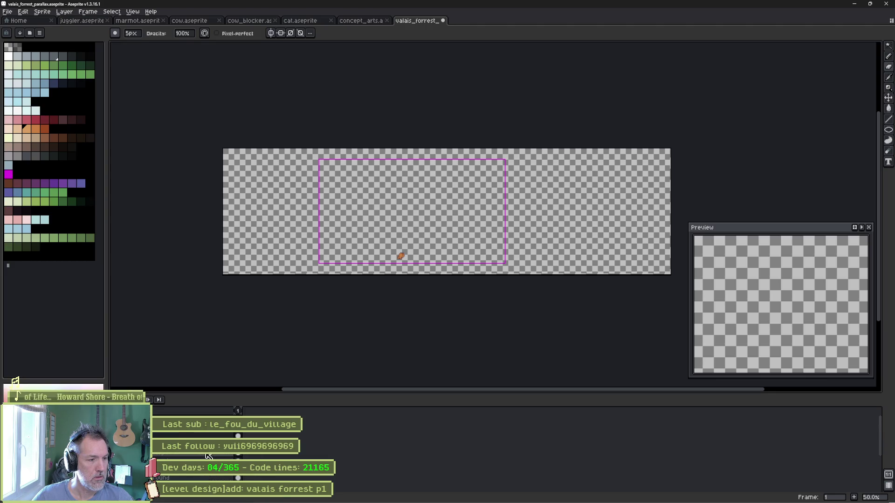
key("ctrl+z")
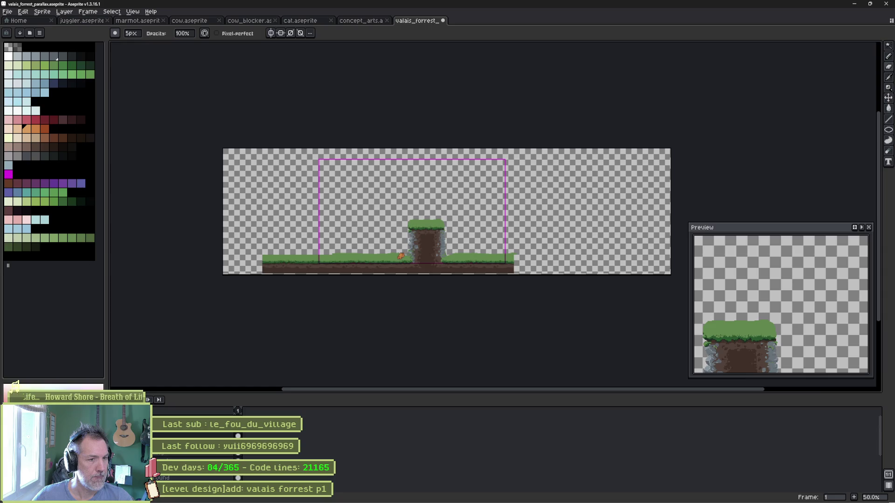
key("ctrl+y")
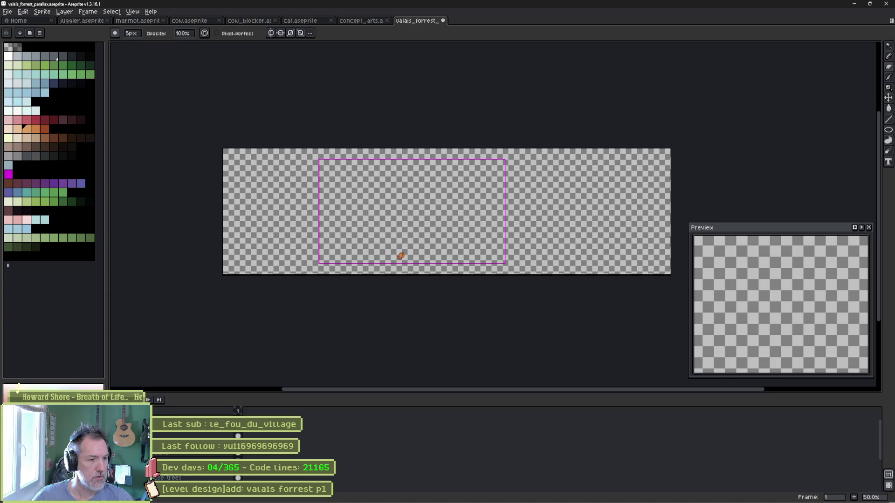
key("ctrl+z")
key("ctrl+y")
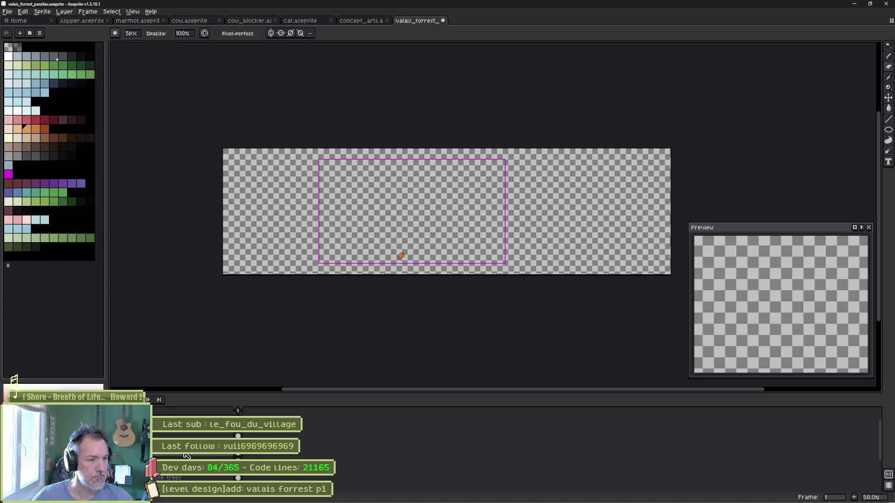
key("ctrl+z")
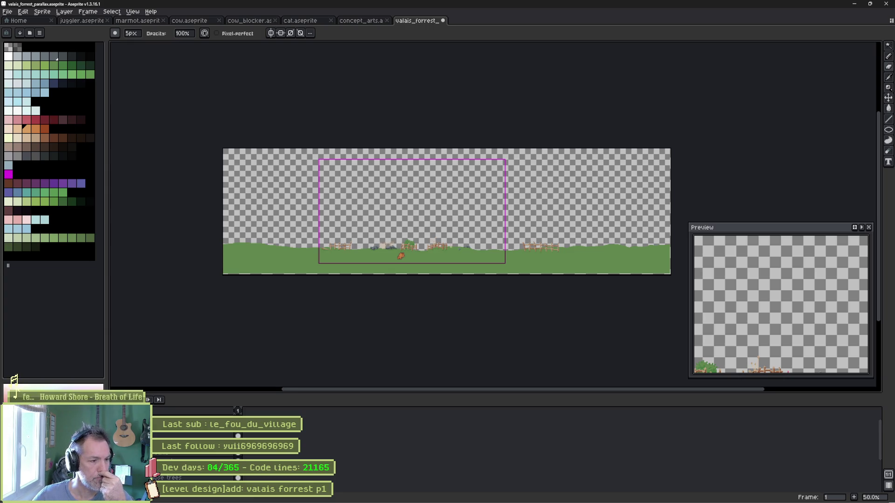
- Hide the green ground layer, delete another unused layer, then undo to bring the trees back
left_click(158, 457)
scroll(196, 457, "down", 3)
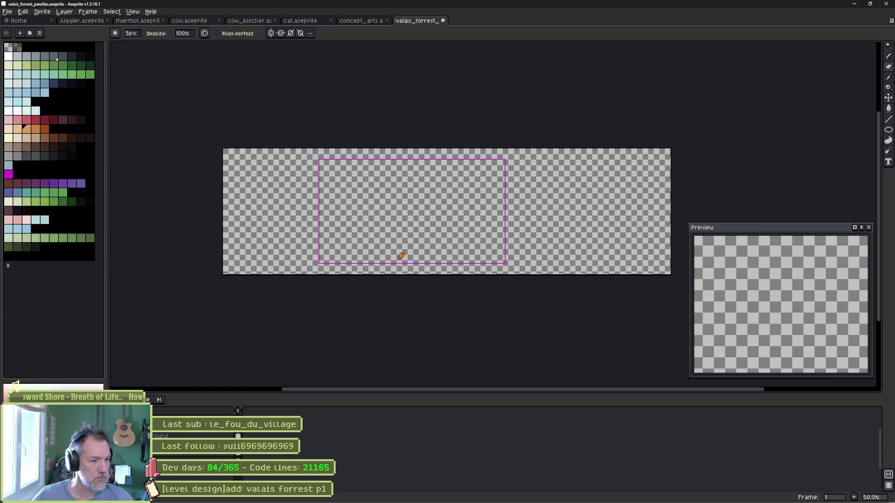
left_click(157, 457)
left_click(157, 457)
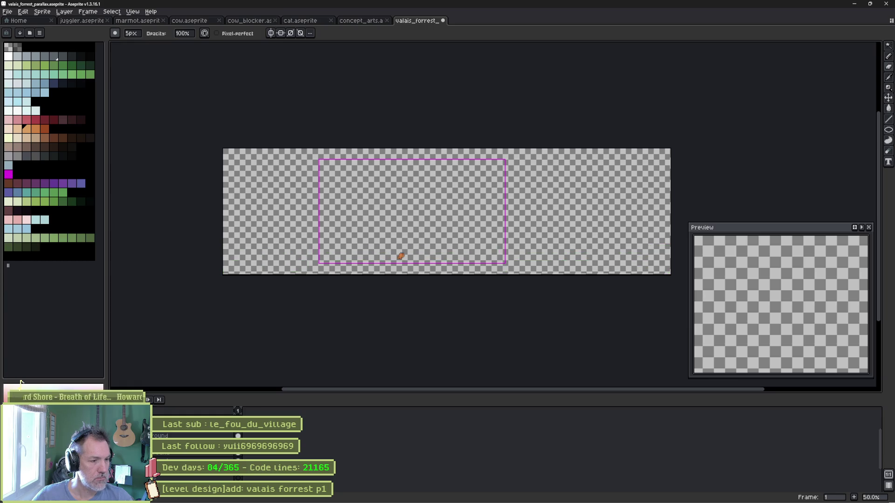
left_click(200, 456, "ctrl")
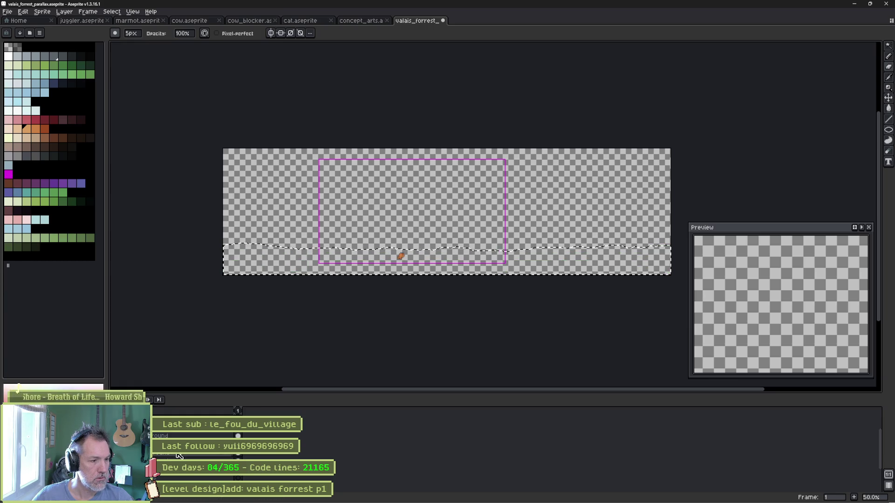
key("ctrl+d")
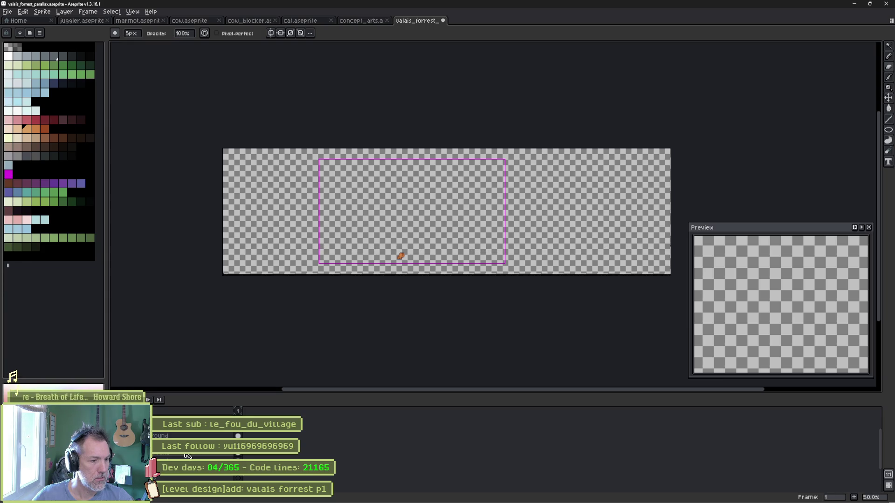
left_click(182, 456)
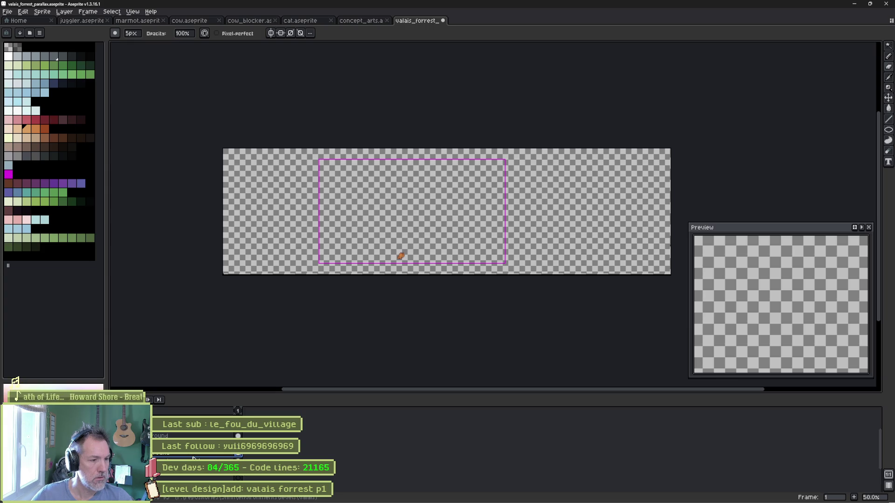
key("Delete")
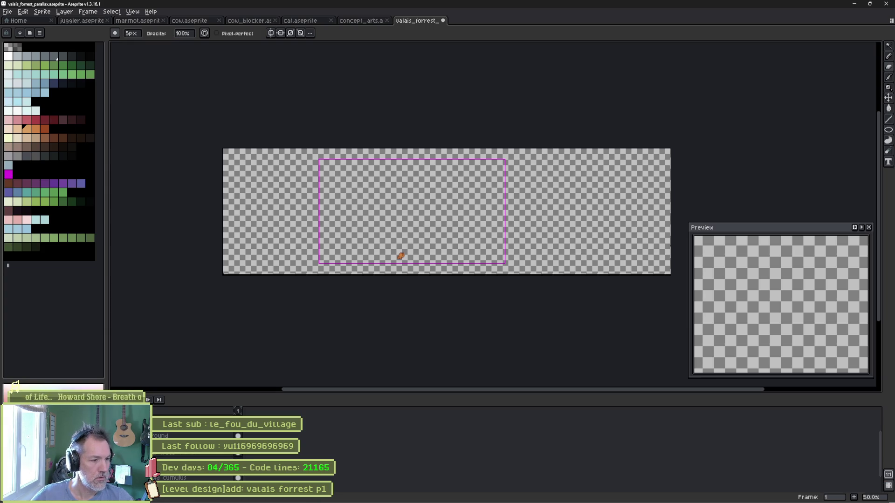
key("ctrl+z")
key("ctrl+z")
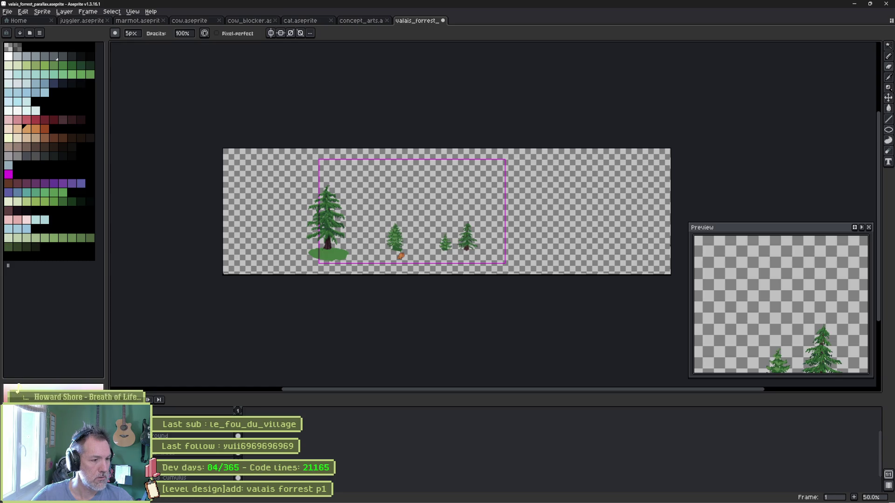
- Step through undo/redo to drop the green hills and pink clouds, leaving the blue sky backdrop
key("ctrl+z")
key("ctrl+y")
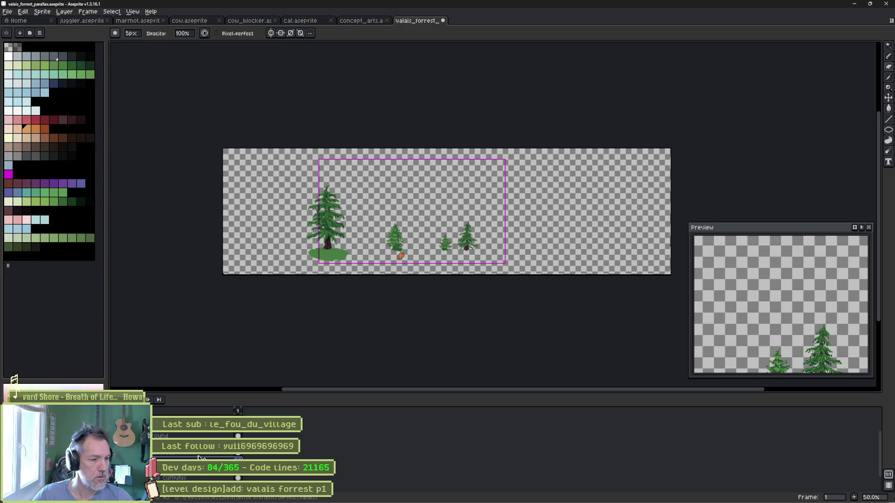
scroll(198, 458, "down", 2)
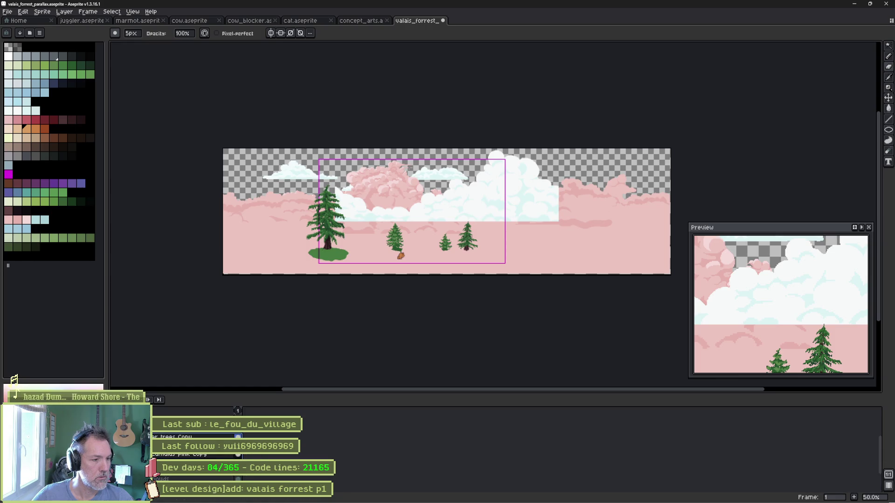
key("ctrl+z")
key("ctrl+z")
key("ctrl+y")
key("ctrl+z")
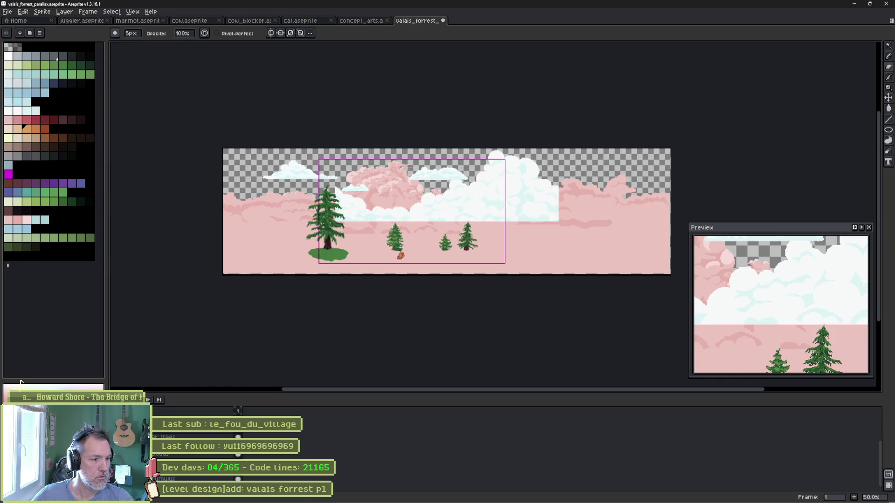
key("ctrl+y")
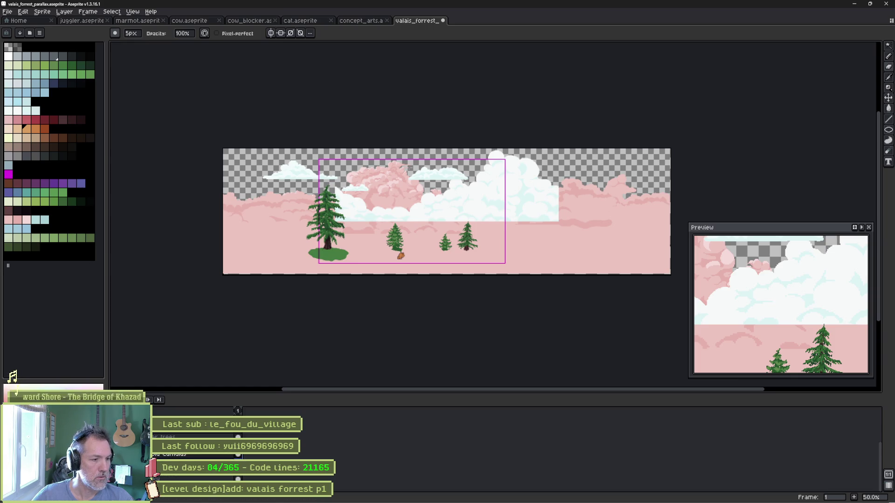
key("ctrl+z")
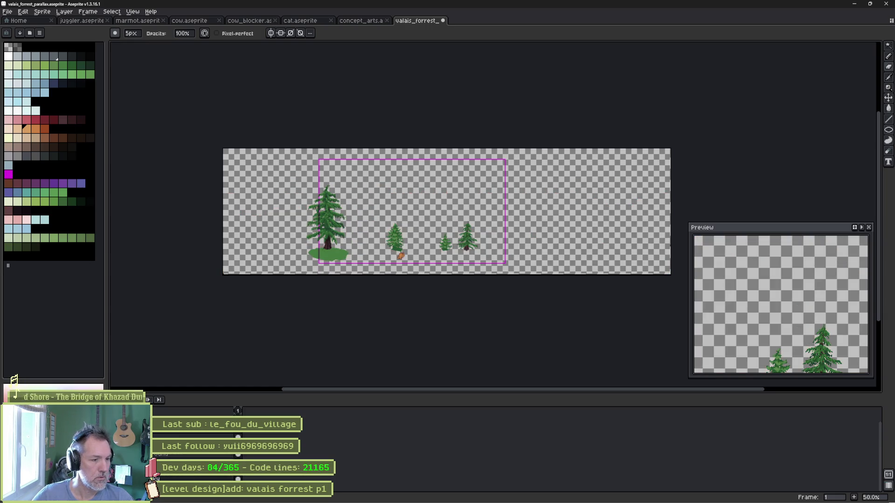
key("ctrl+z")
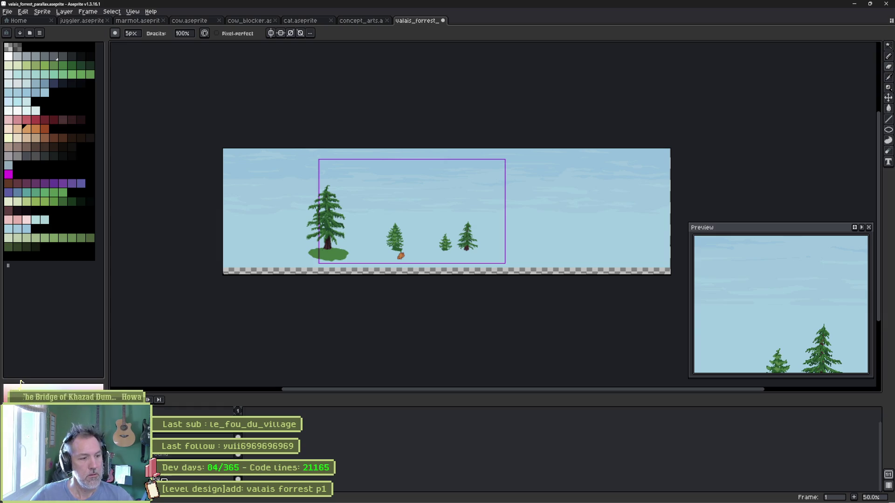
- Marquee-select the full-width sky strip and stretch it down over the transparent bottom gap
key("m")
left_click_drag(221, 269, 274, 275)
mouse_move(214, 261)
left_mouse_down()
mouse_move(685, 266)
mouse_move(669, 258)
mouse_move(222, 278)
left_mouse_up()
key("Escape")
left_click_drag(672, 256, 202, 276)
left_click_drag(452, 278, 445, 298)
left_click(369, 294)
scroll(369, 295, "up", 1)
mouse_move(353, 279)
left_mouse_down()
mouse_move(409, 280)
mouse_move(332, 315)
left_mouse_up()
scroll(398, 299, "down", 1)
left_click_drag(399, 299, 474, 284)
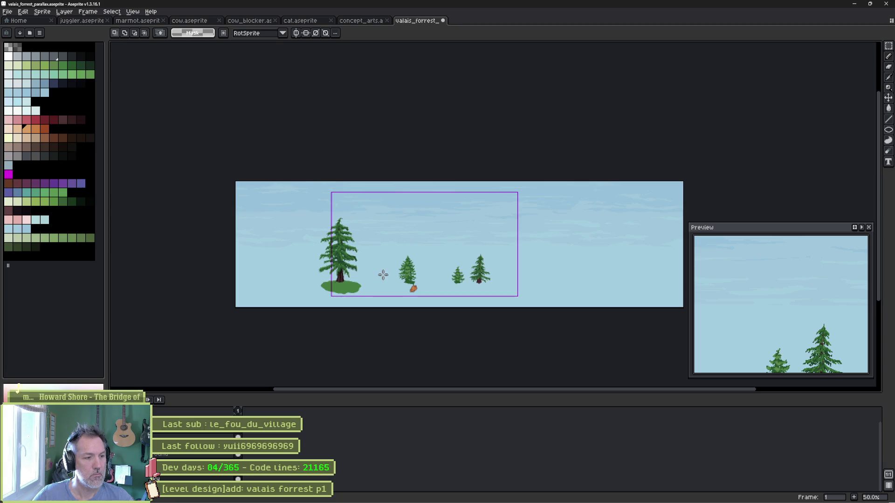
scroll(347, 298, "up", 1)
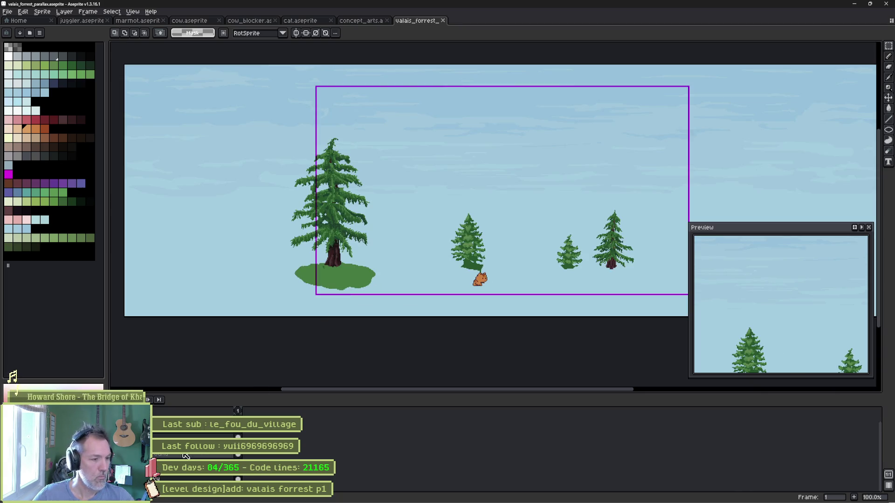
- Show the green ground layer and lower it about 10 px with the Move tool
left_click(161, 477)
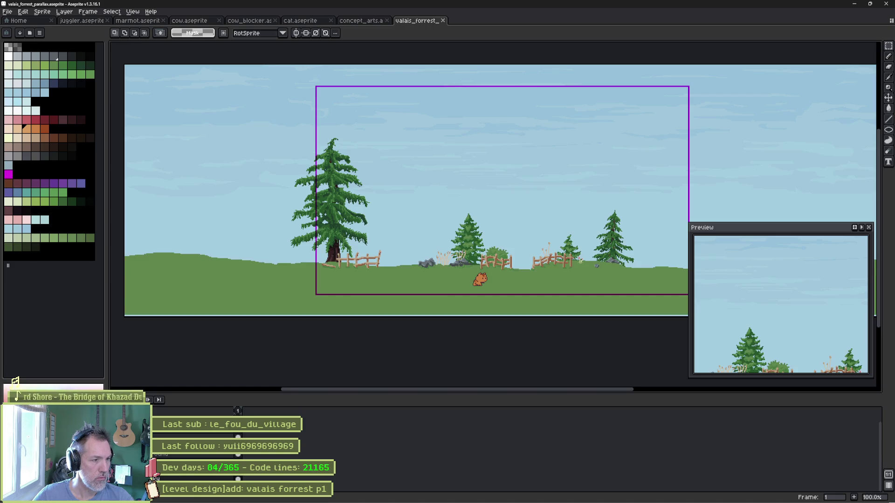
key("v")
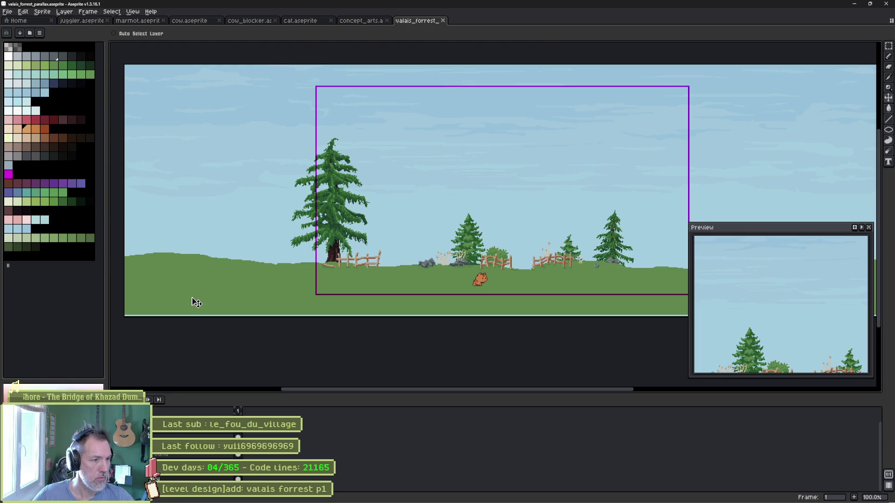
left_click_drag(196, 304, 193, 309)
key("ctrl+z")
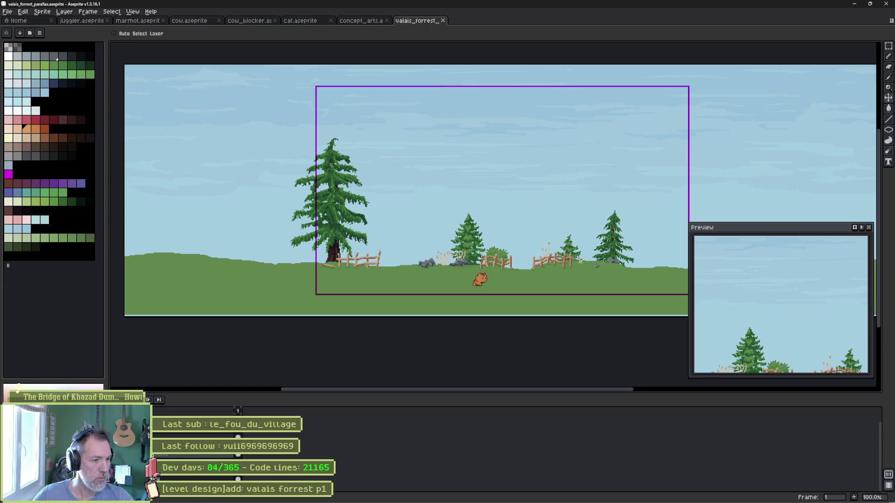
left_click_drag(257, 310, 253, 310)
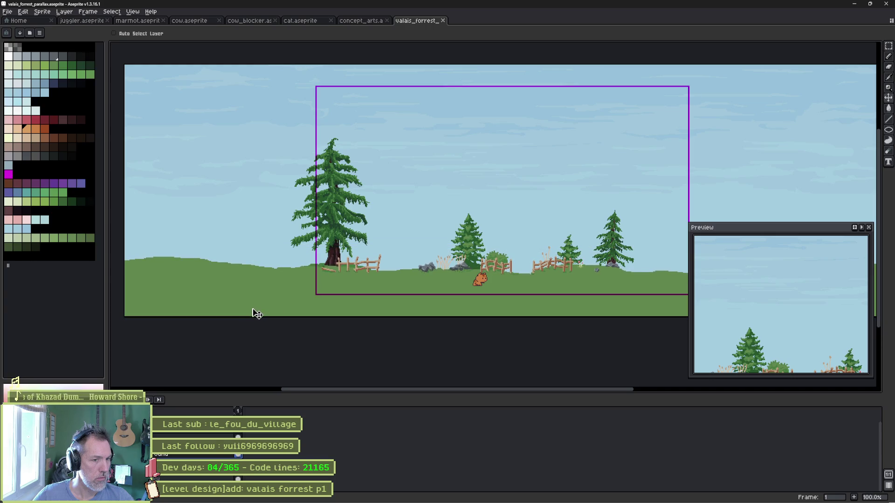
left_click_drag(416, 271, 367, 319)
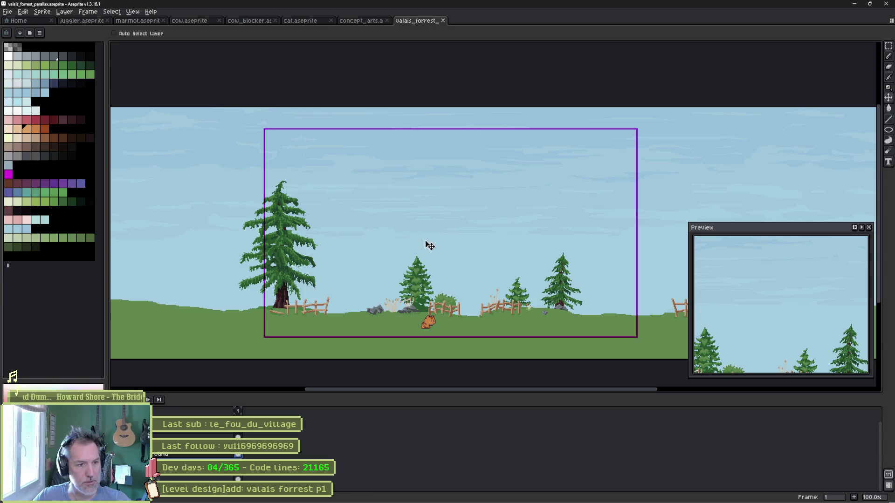
- Remove the three grass islands again by undoing and redoing the deletion
scroll(348, 241, "down", 1)
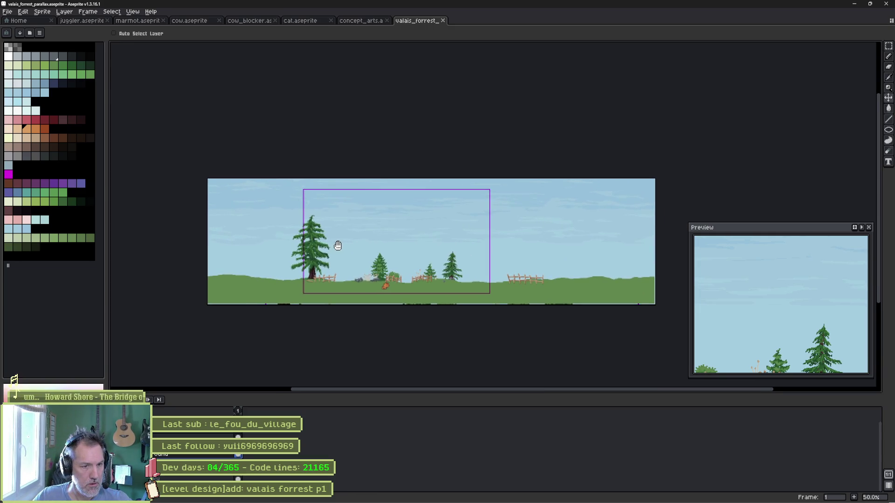
scroll(335, 244, "up", 1)
mouse_move(337, 252)
left_mouse_down()
mouse_move(366, 235)
mouse_move(364, 252)
left_mouse_up()
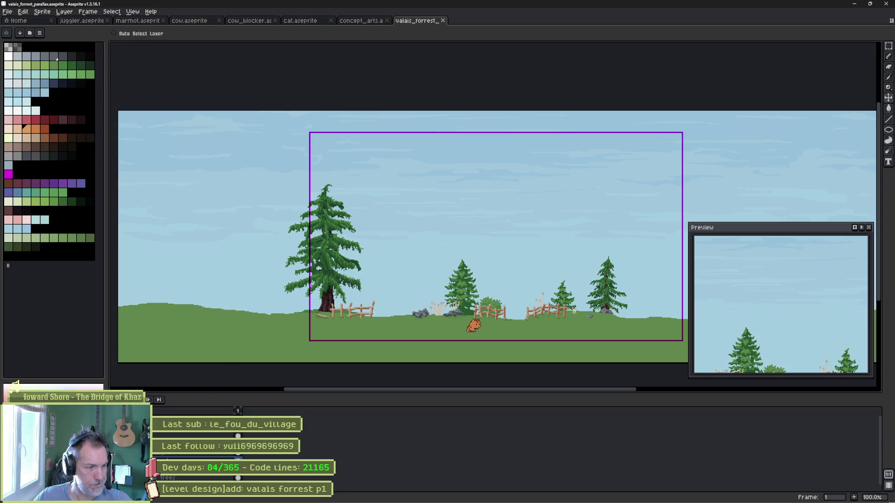
key("ctrl+z")
key("ctrl+y")
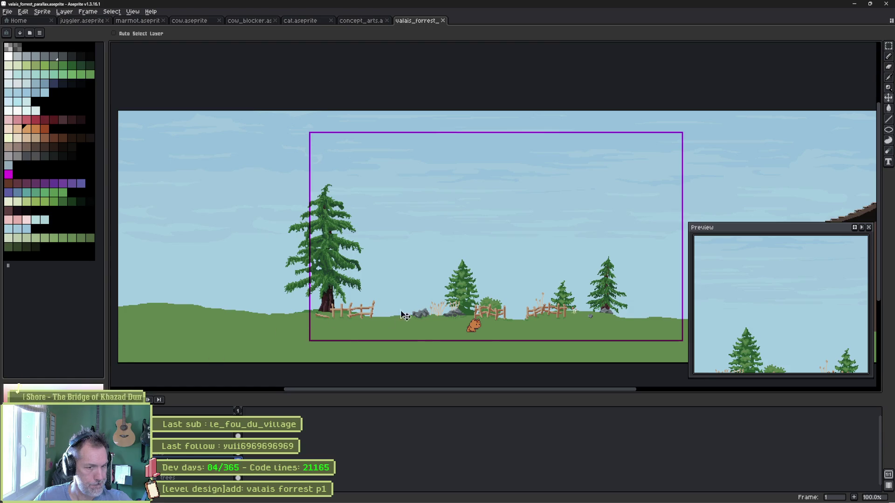
scroll(252, 340, "down", 1)
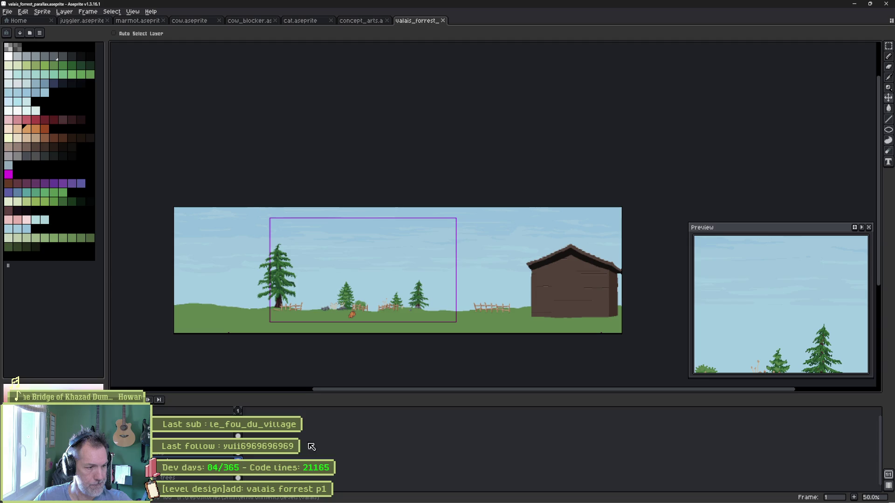
- Delete the barn layer after checking which layer holds it
left_click(238, 457)
left_click(238, 458)
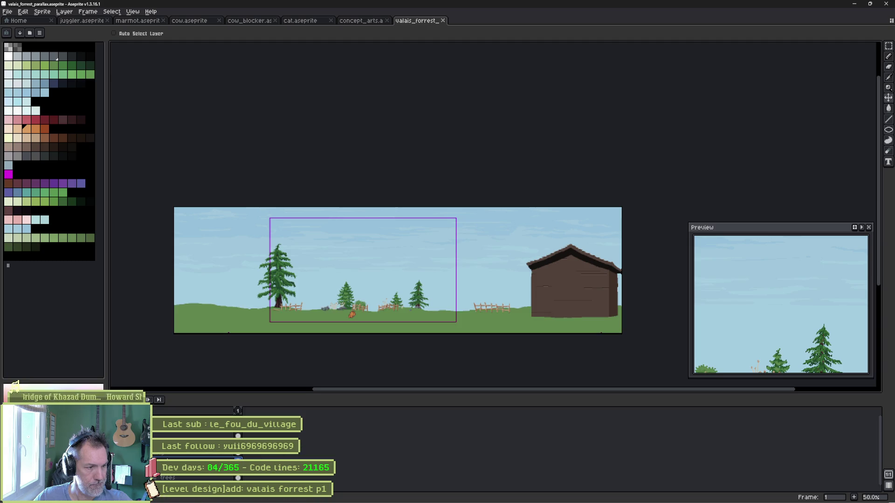
left_click(238, 436)
left_click(238, 436)
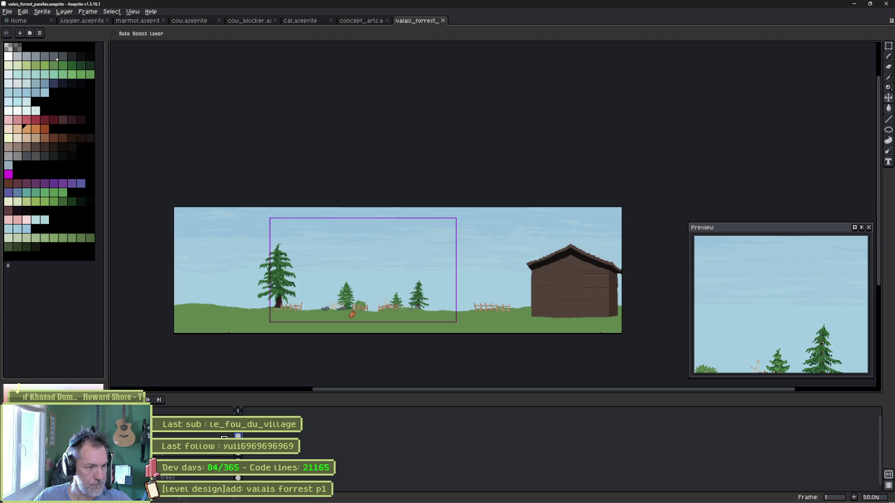
key("Delete")
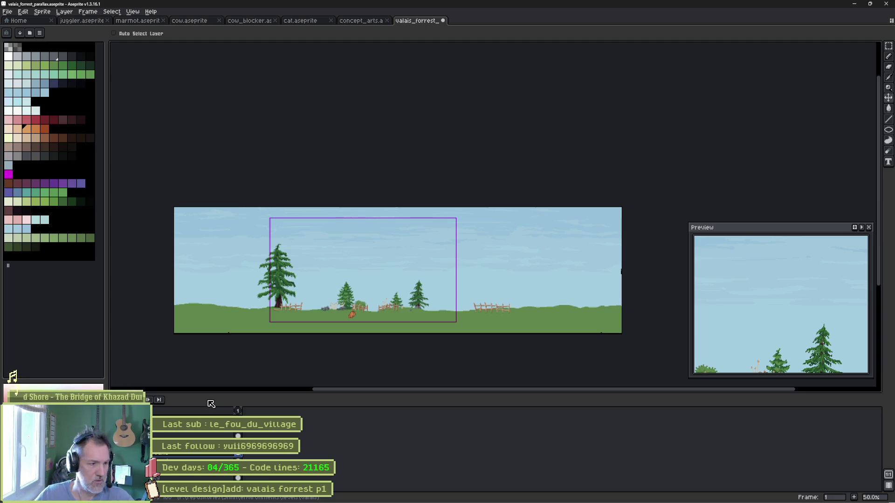
- Hide the fenced meadow ground and show the grass ground with the rock pillar
left_click(9, 455)
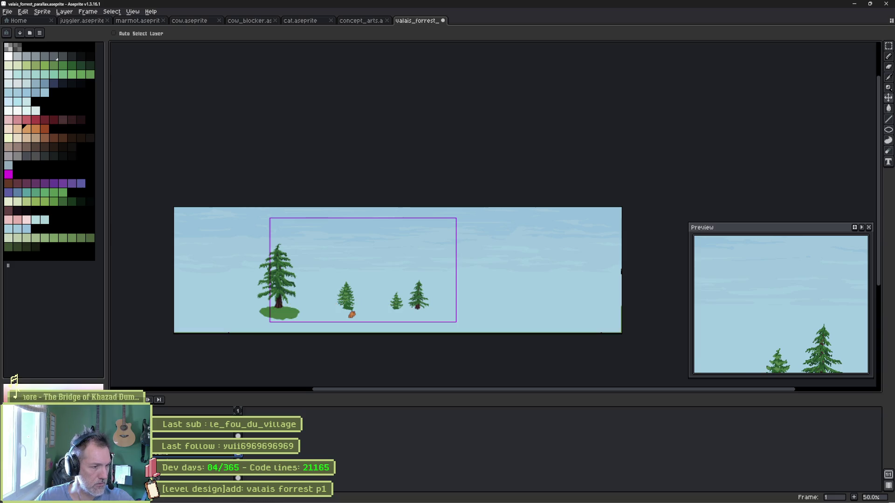
left_click(9, 445)
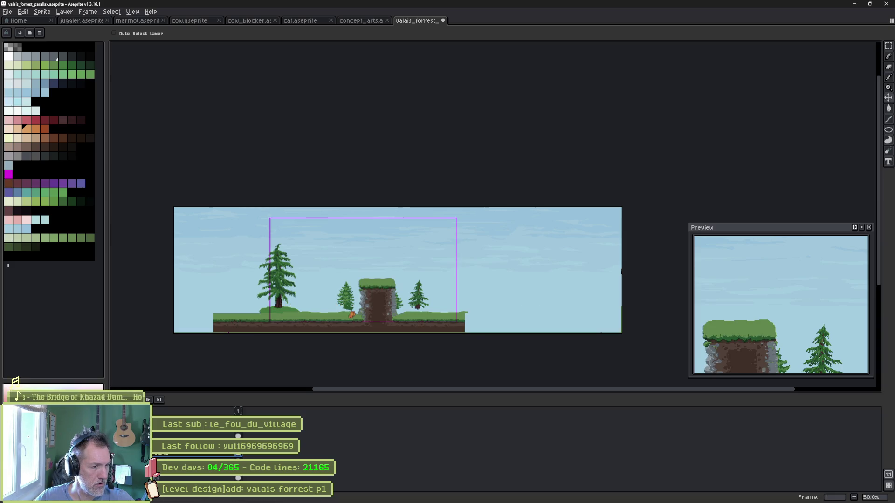
scroll(298, 345, "up", 1)
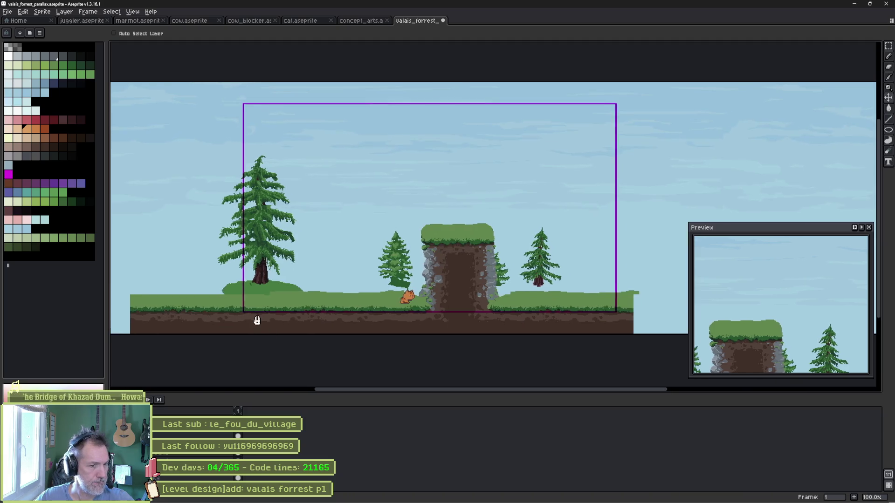
left_click_drag(255, 319, 269, 312)
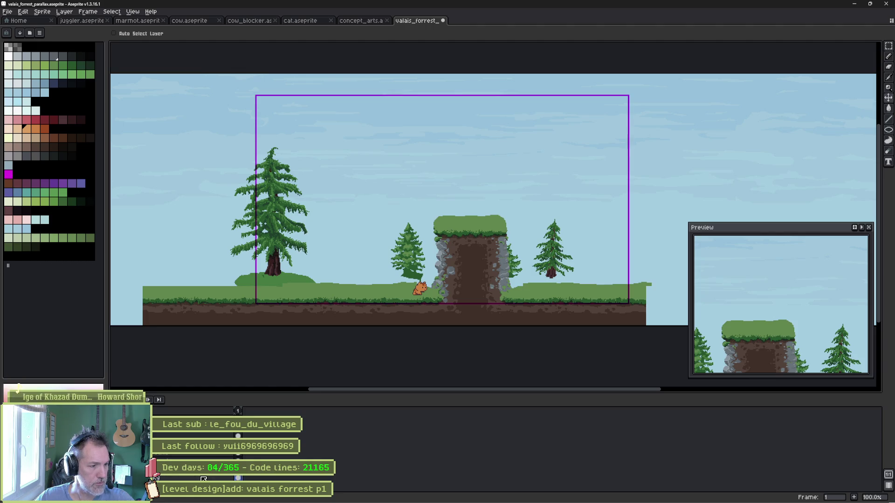
left_click_drag(411, 180, 375, 208)
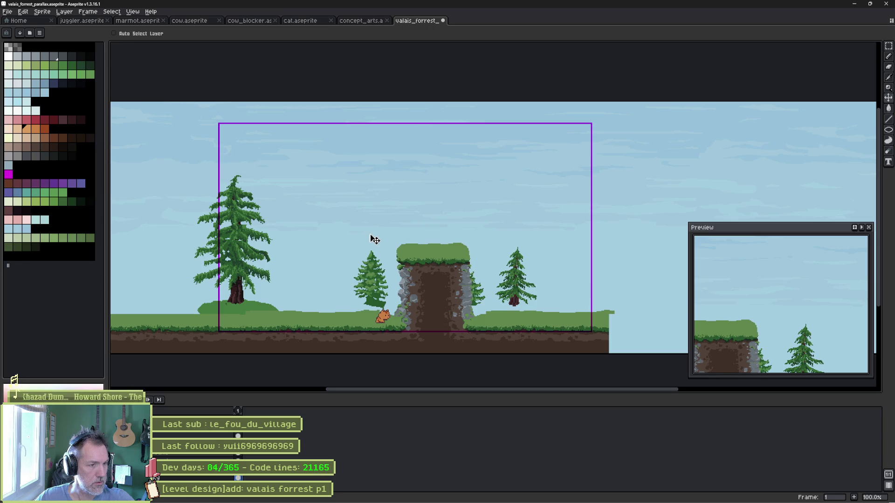
- Check the sprite's colour mode without changing it, then bring up the plugin README
left_click(42, 11)
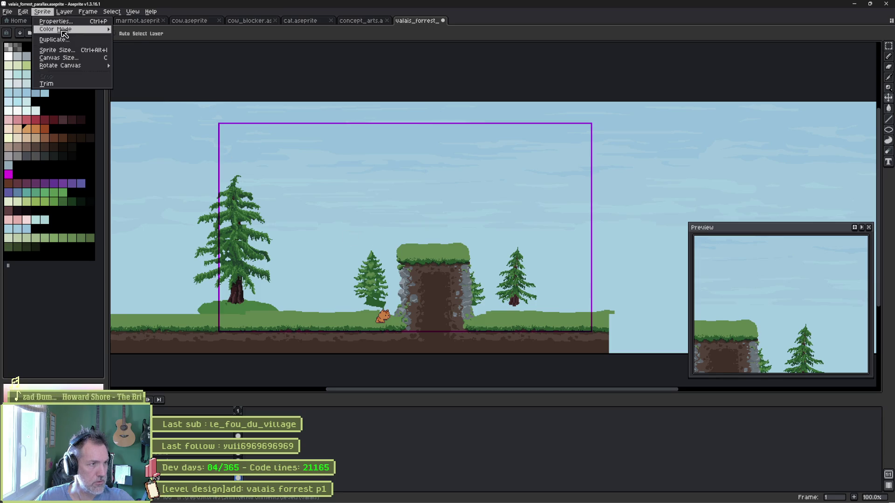
mouse_move(81, 29)
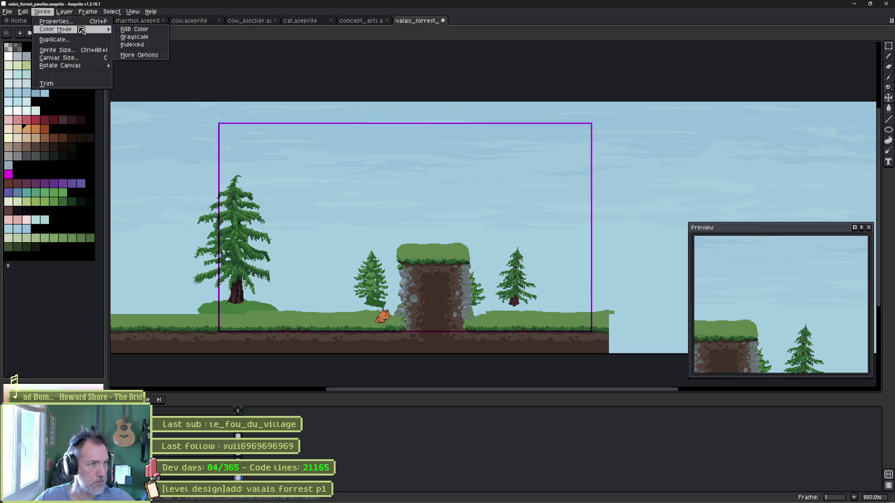
left_click(79, 293)
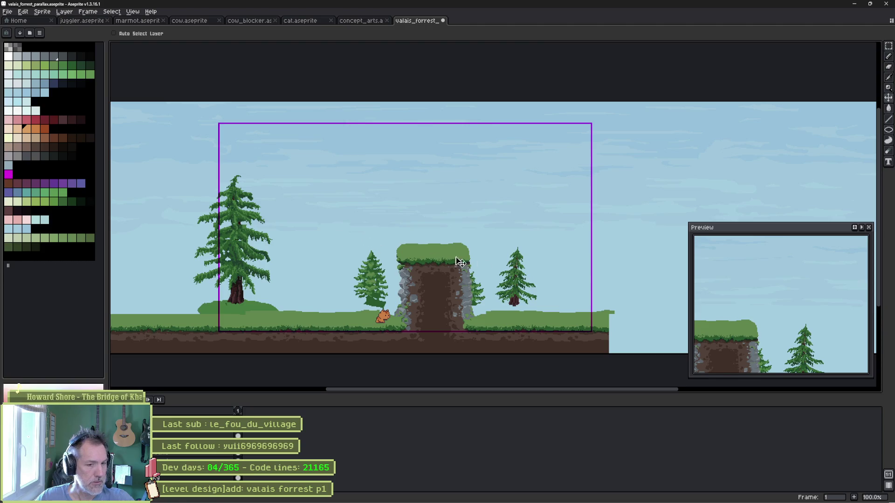
left_click(376, 497)
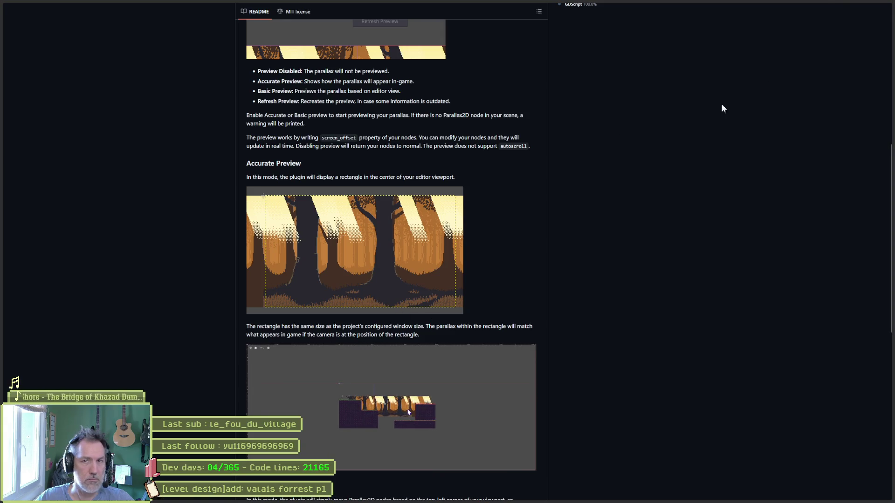
left_click(854, 7)
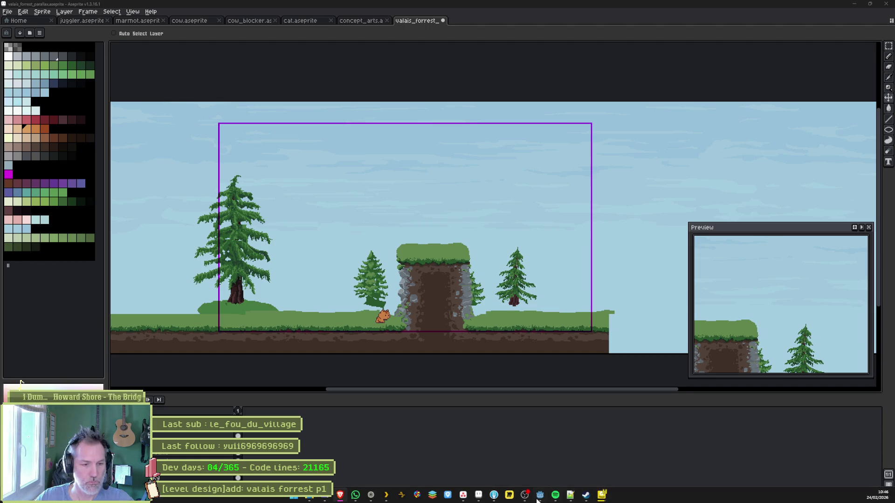
left_click(371, 497)
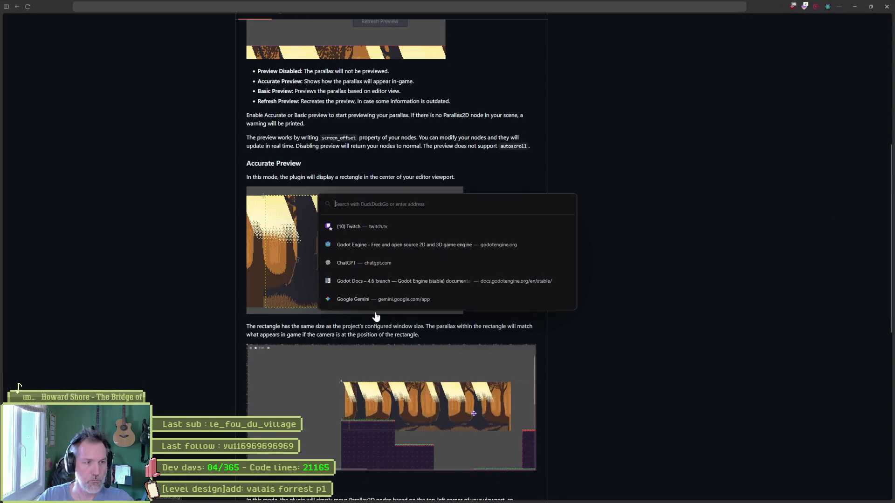
- Search DuckDuckGo images for 'dark forrest'
key("alt+space")
type("aseprite")
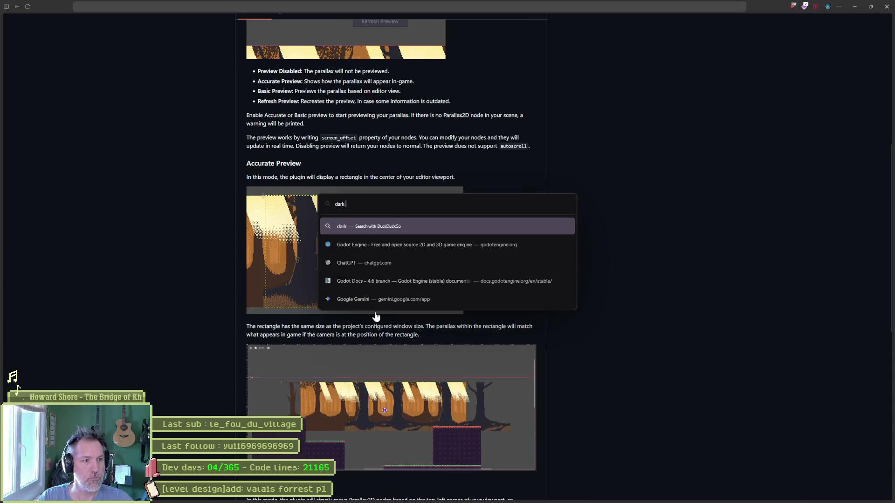
key("Return")
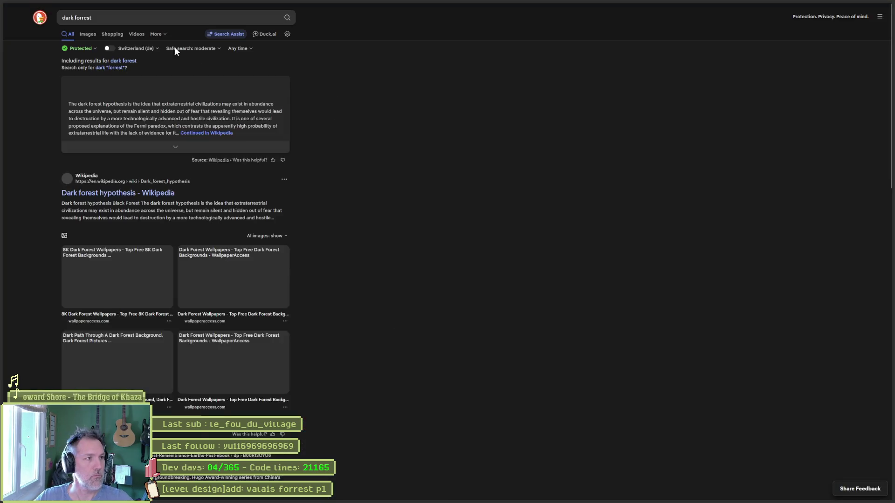
left_click(87, 35)
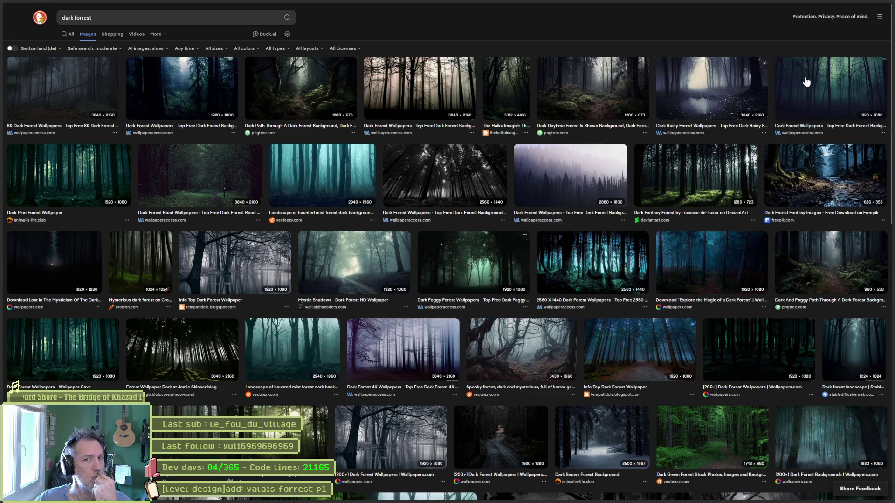
- Enlarge a dark misty forest image and screenshot a tall strip of it
left_click(806, 83)
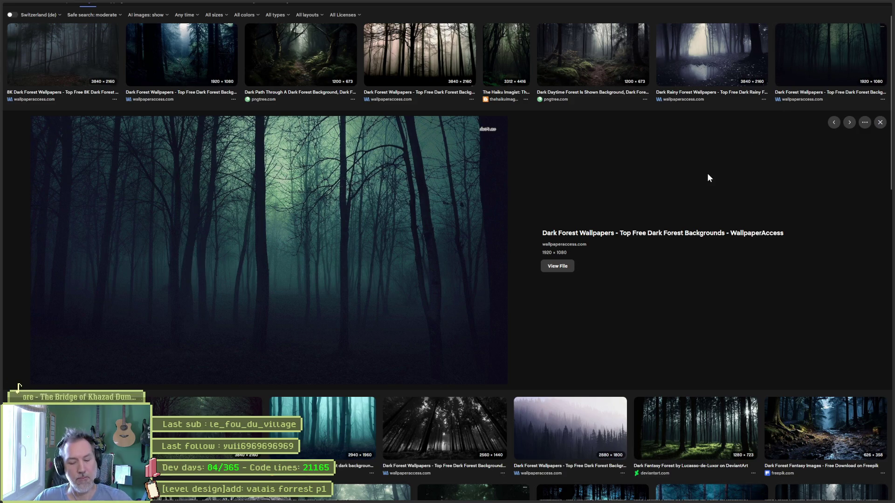
key("super+shift+s")
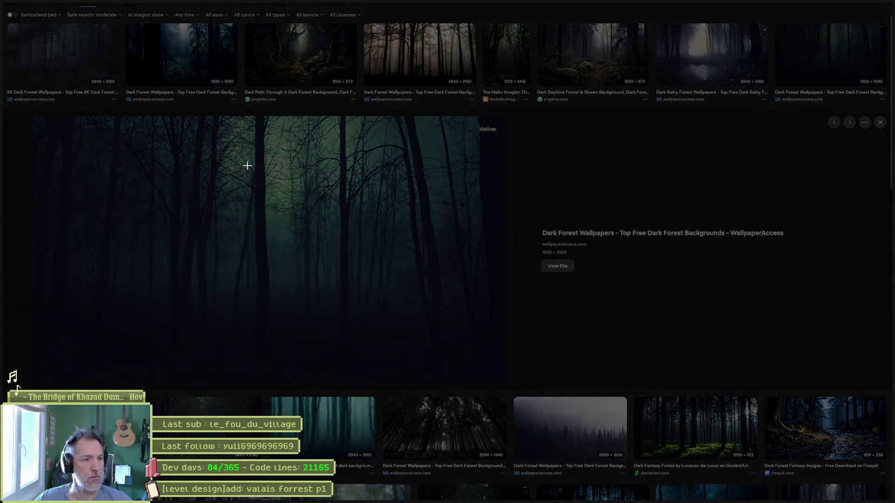
mouse_move(243, 117)
left_mouse_down()
mouse_move(325, 270)
mouse_move(401, 354)
mouse_move(383, 380)
left_mouse_up()
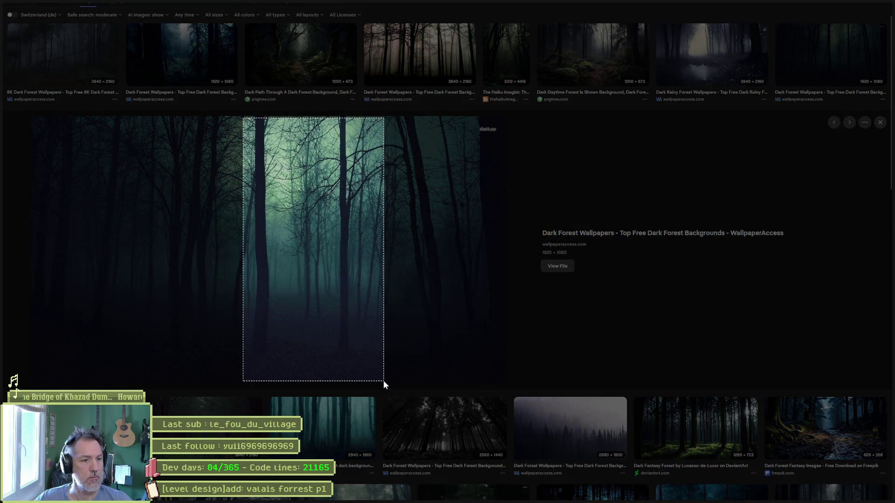
left_click(853, 7)
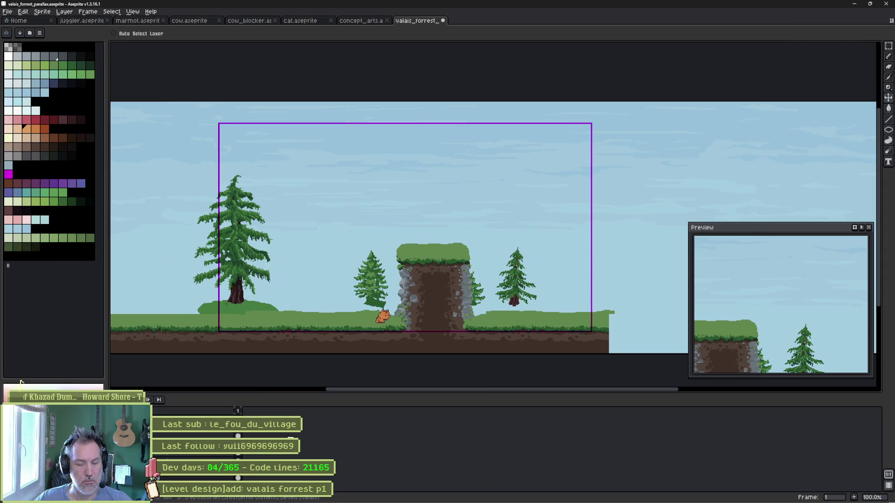
- Create a new 401x752 sprite and paste the forest capture into it
key("ctrl+n")
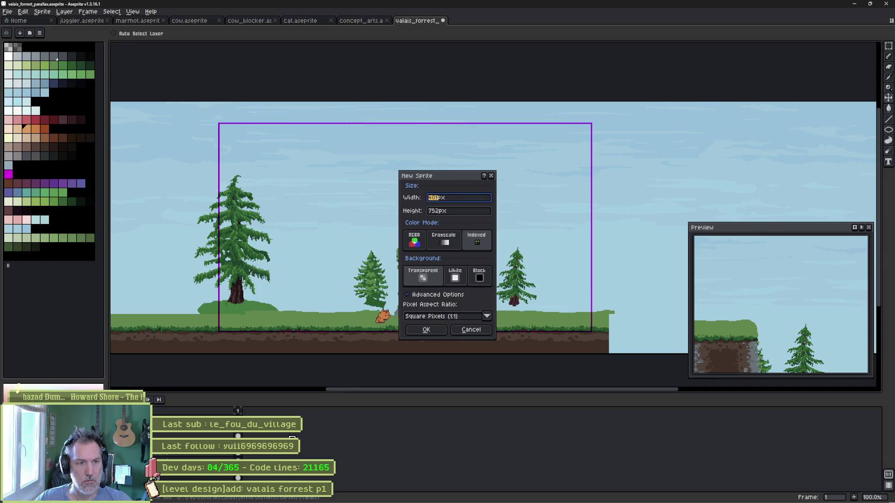
left_click(438, 330)
key("ctrl+v")
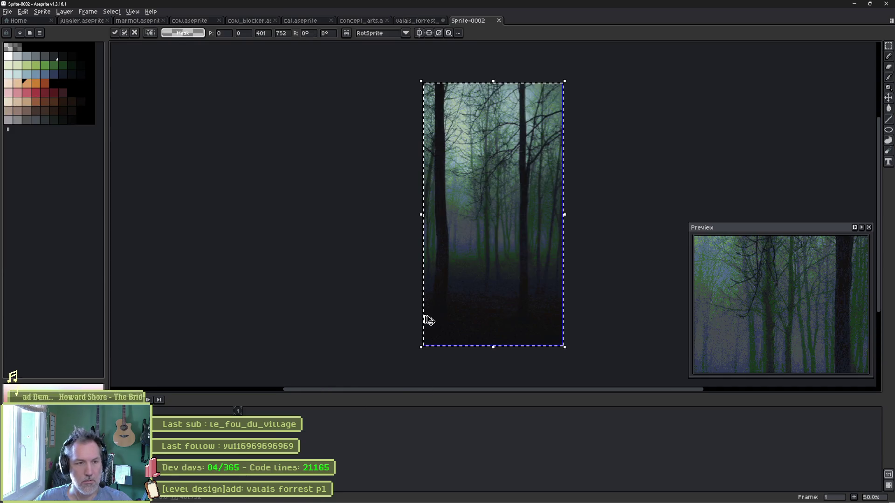
key("Return")
scroll(493, 241, "up", 1)
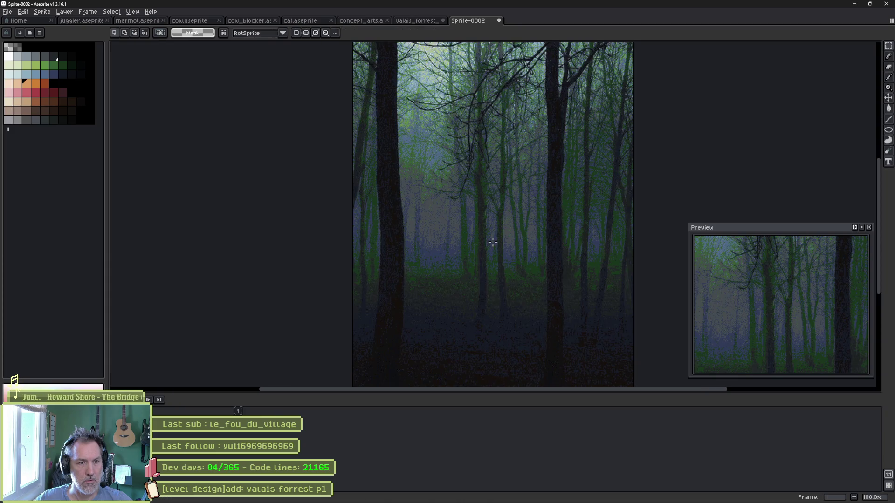
mouse_move(499, 266)
left_mouse_down()
mouse_move(501, 195)
mouse_move(501, 250)
left_mouse_up()
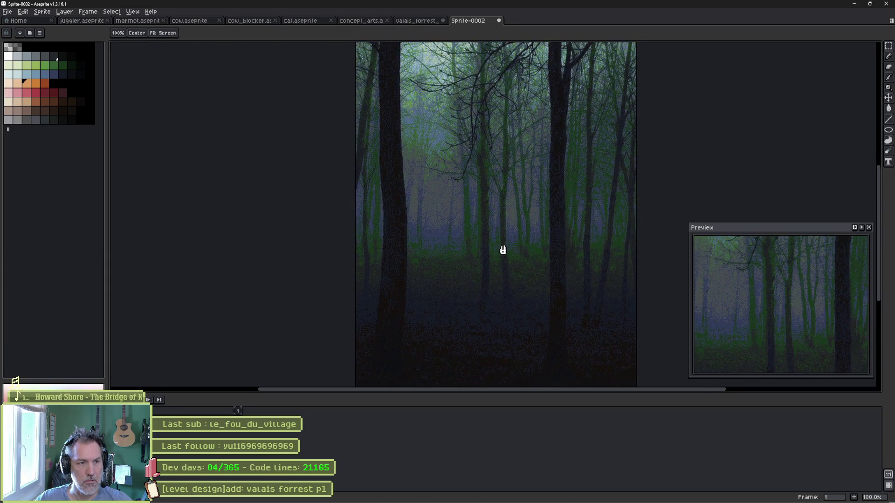
key("b")
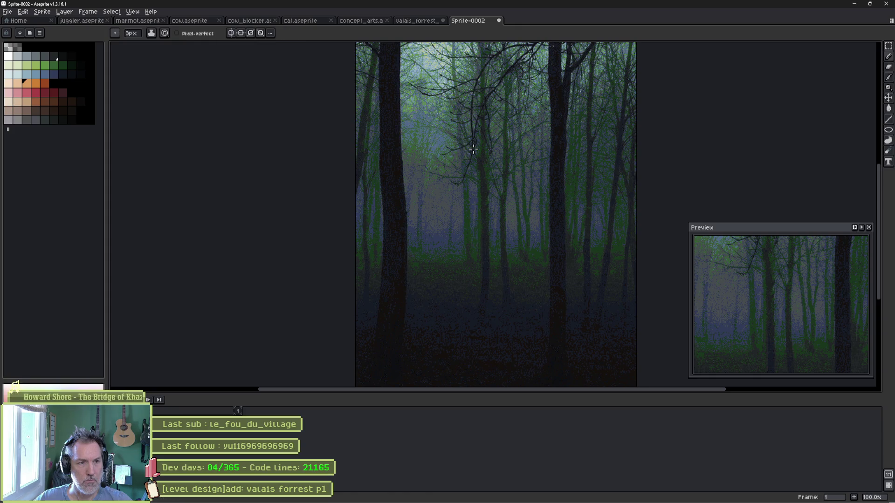
- Browse the palette menus, clear a range of palette colours, then undo the clear
left_click(21, 33)
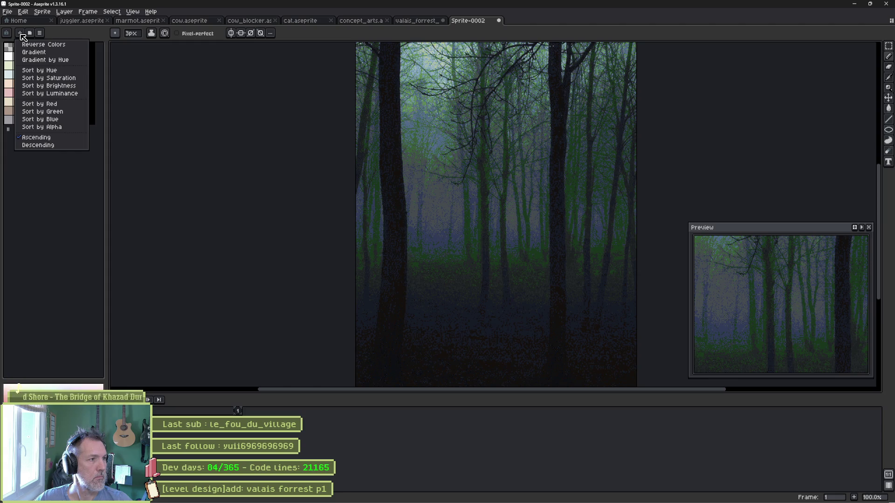
left_click(32, 35)
left_click(40, 34)
left_click(40, 33)
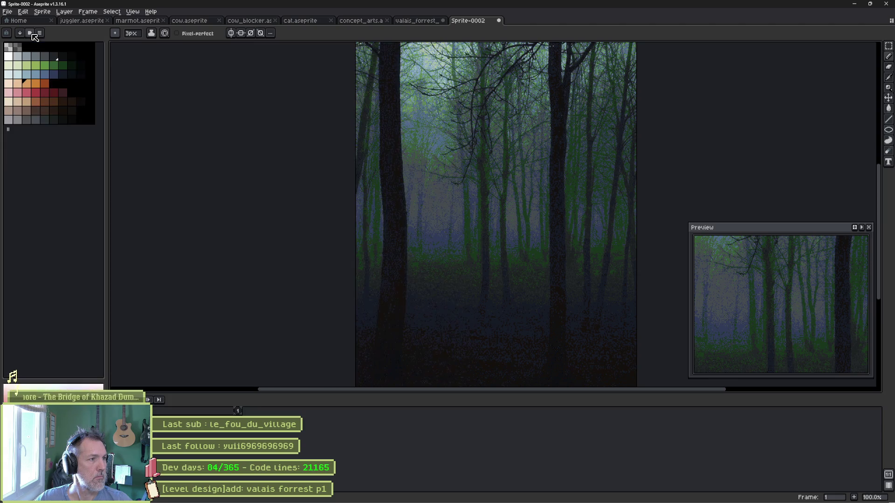
left_click(41, 33)
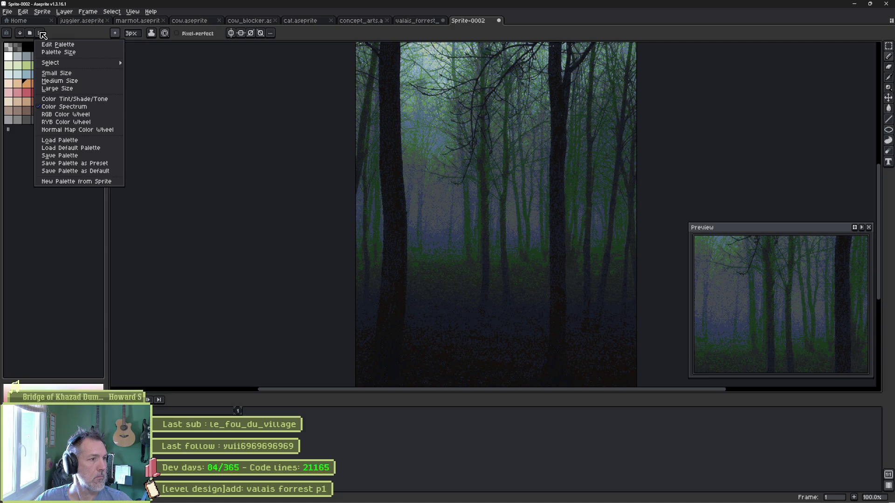
left_click(9, 62)
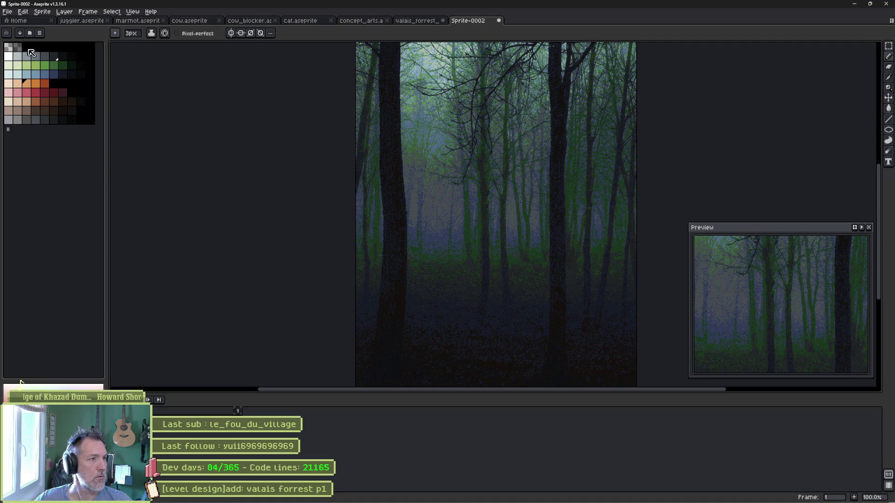
left_click(13, 67)
left_click_drag(13, 66, 71, 118)
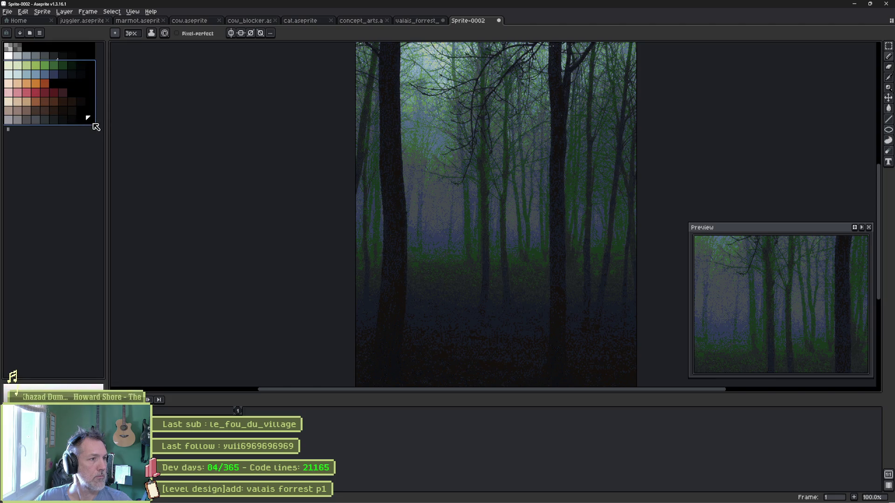
key("Delete")
left_click(40, 34)
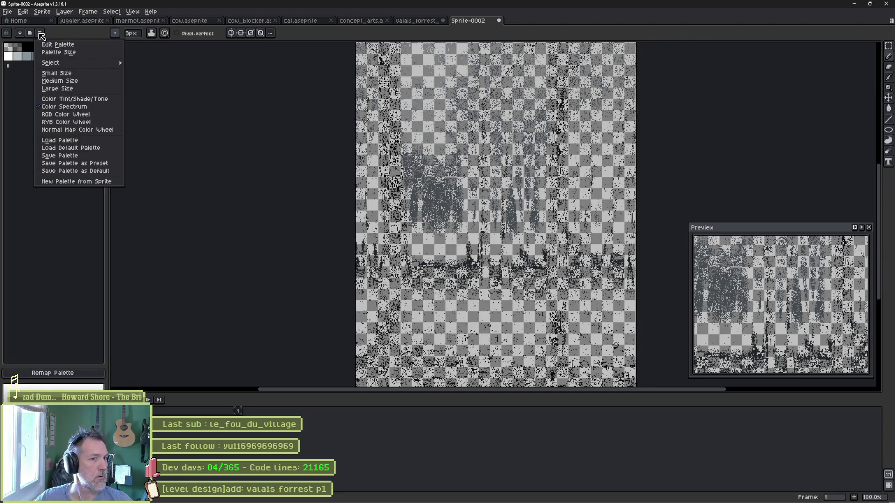
left_click(20, 88)
key("ctrl+z")
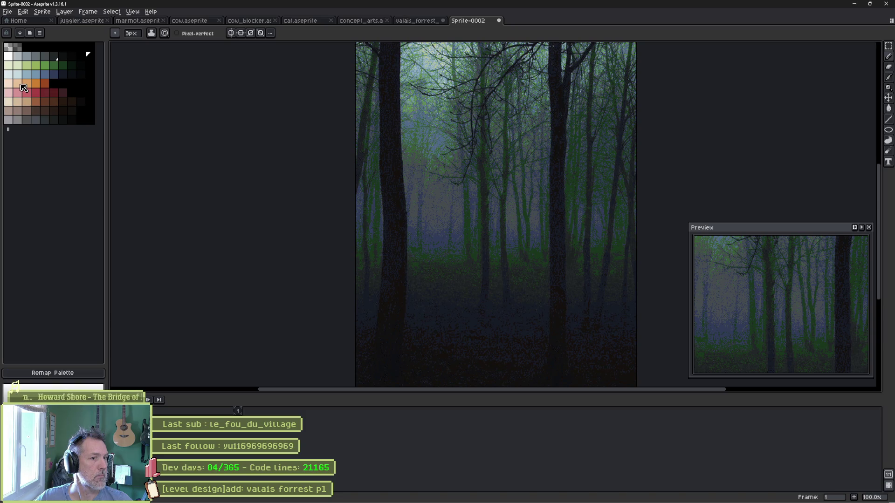
- Convert the sprite to RGB Color and paste the forest capture again
left_click(42, 11)
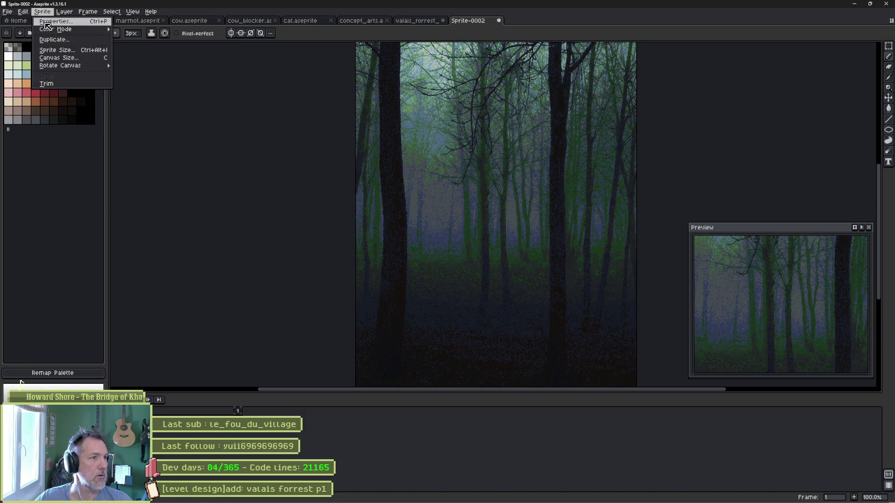
mouse_move(51, 30)
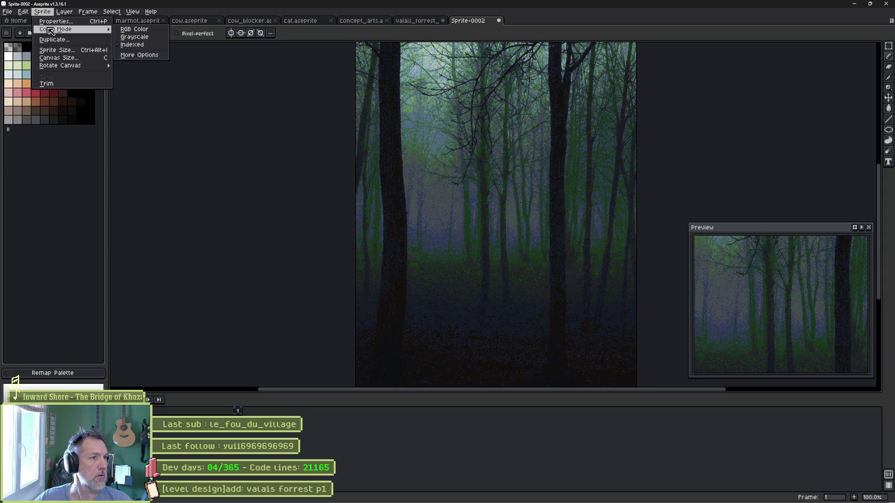
left_click(140, 29)
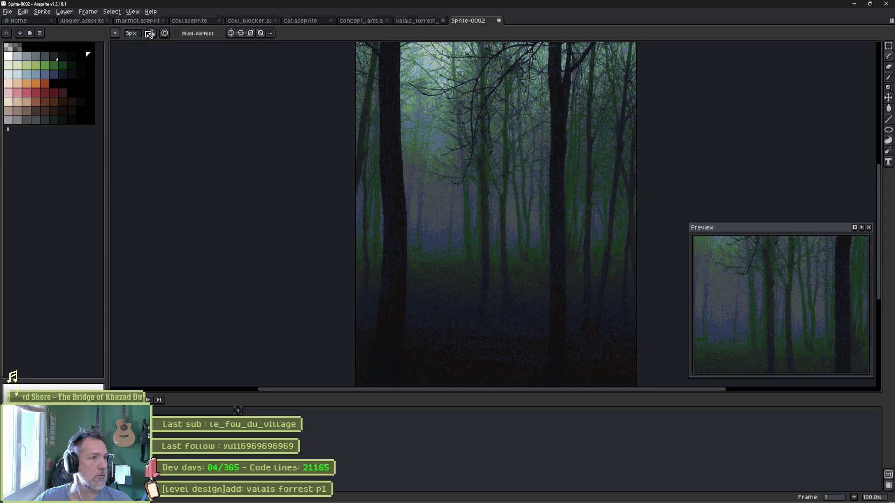
key("ctrl+v")
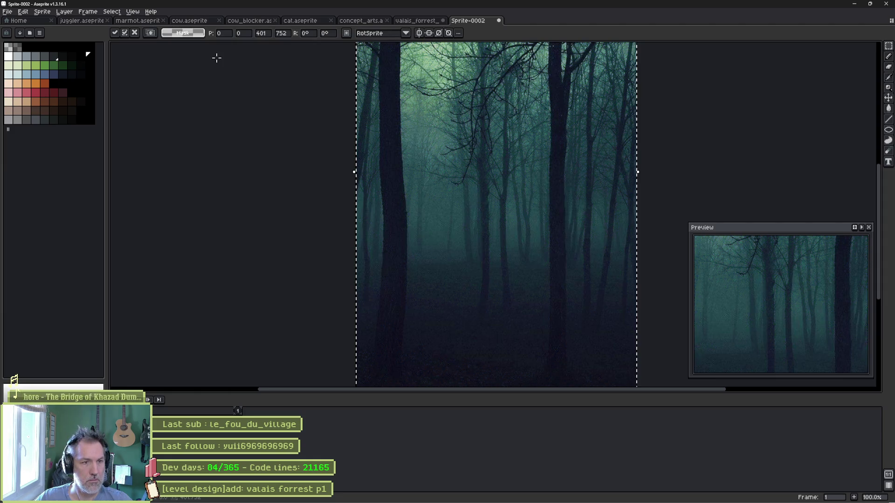
- Commit and re-paste the teal forest image, then delete most of the palette colours
left_click(220, 63)
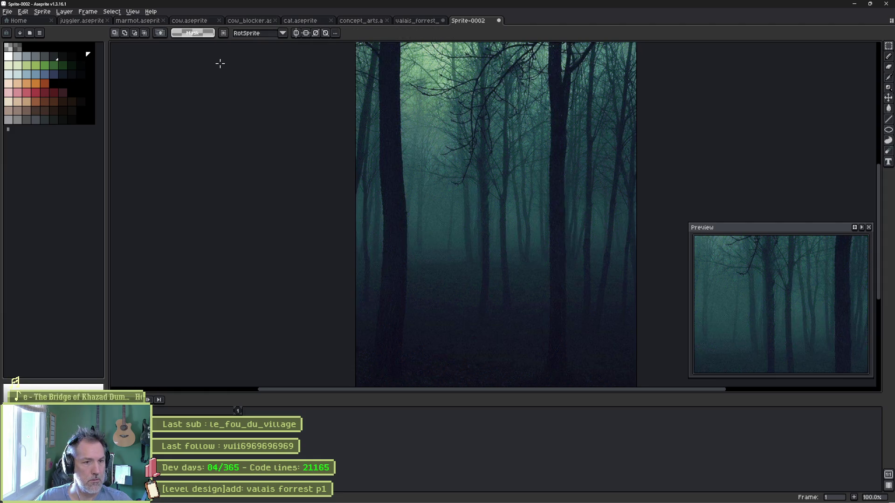
scroll(290, 104, "down", 1)
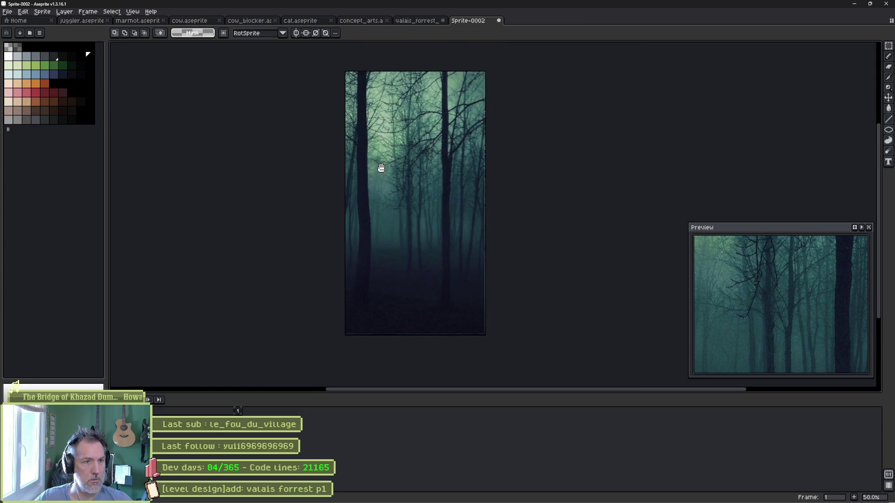
key("ctrl+v")
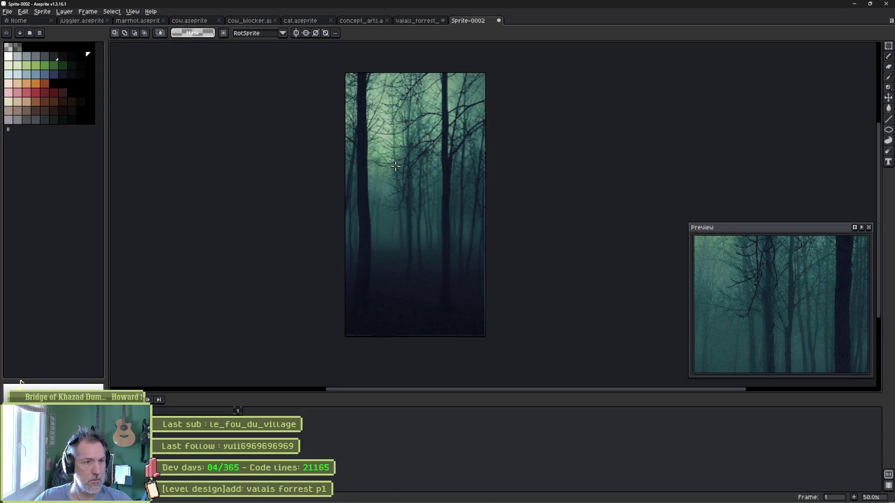
left_click_drag(20, 75, 91, 125)
key("Delete")
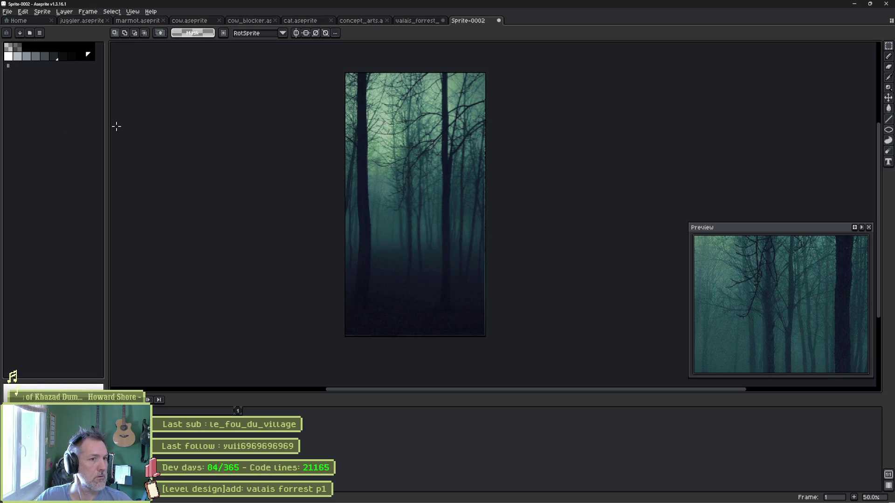
- Generate a 32-colour palette from the sprite, replacing the current one, and pick a green
left_click(39, 33)
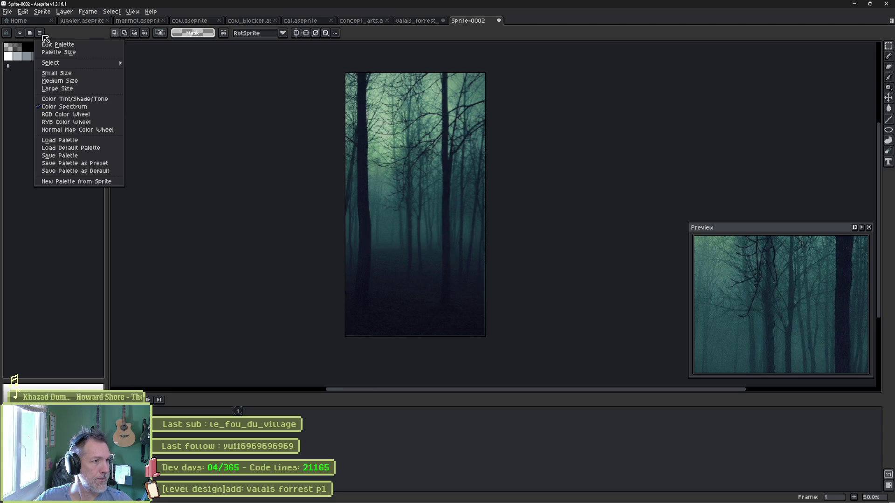
left_click(105, 182)
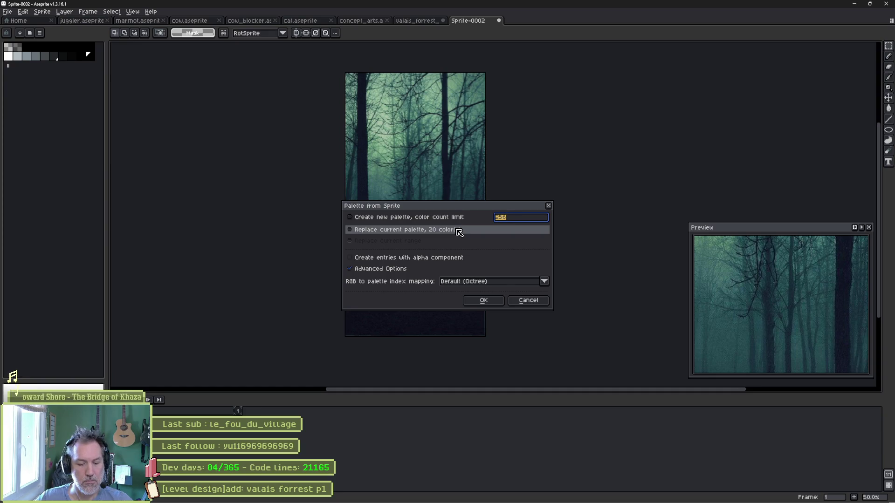
type("32")
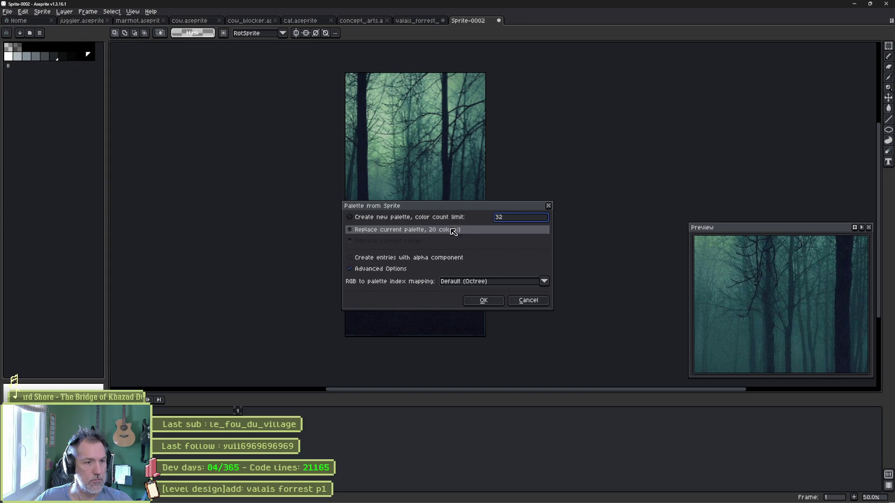
left_click(480, 300)
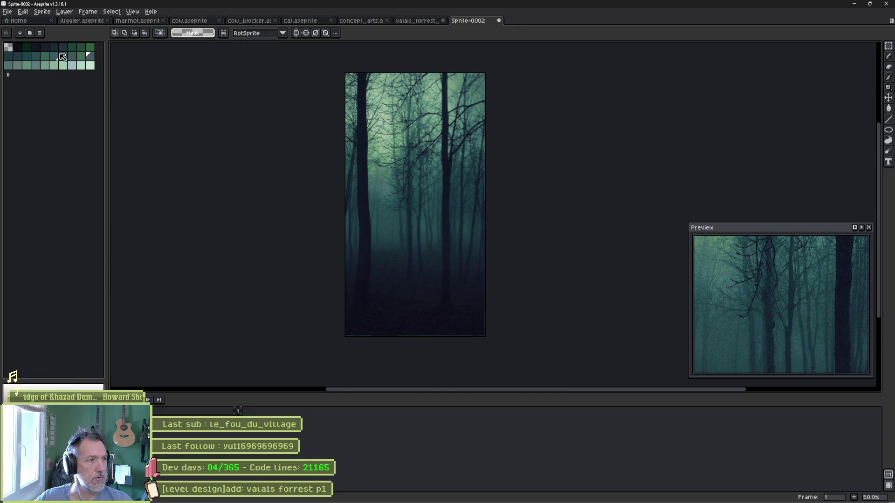
left_click(91, 56)
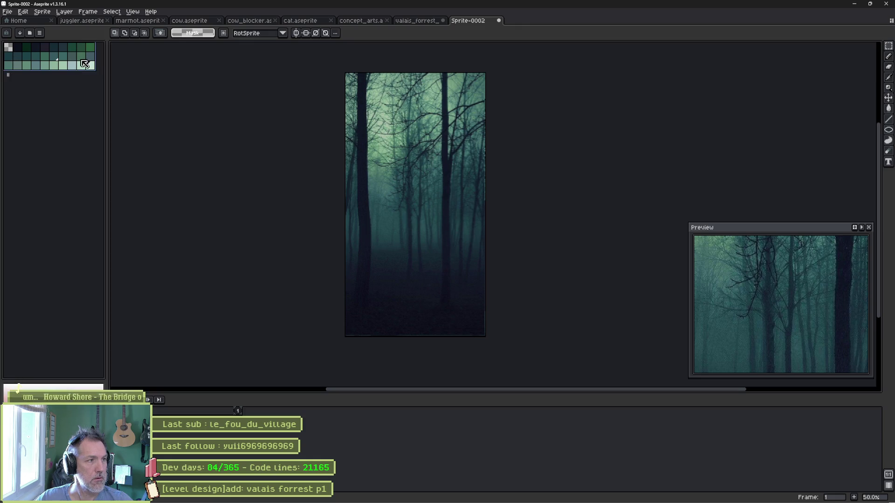
left_click(41, 33)
left_click(27, 33)
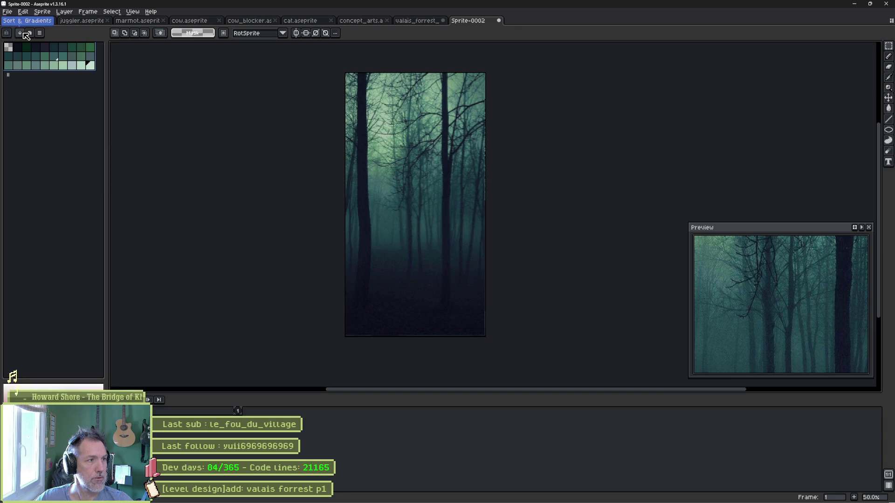
left_click(27, 33)
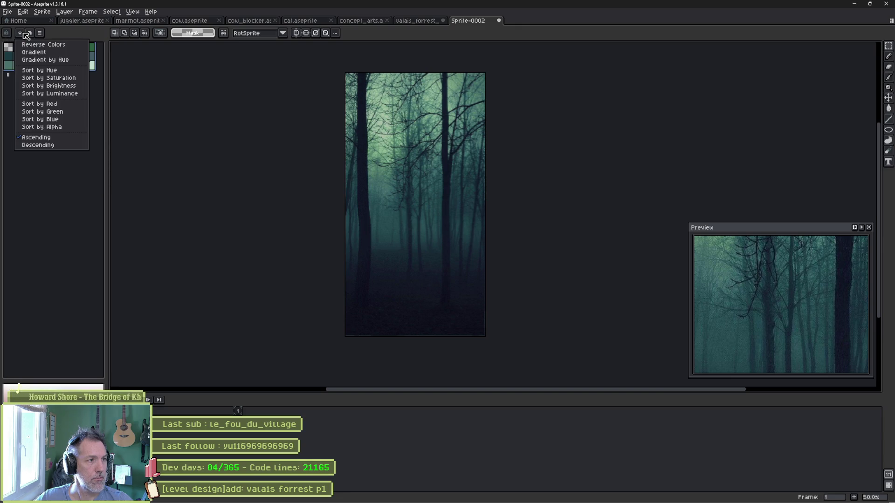
- Try sorting the palette by brightness, reversing the order, then sorting by hue
left_click(43, 86)
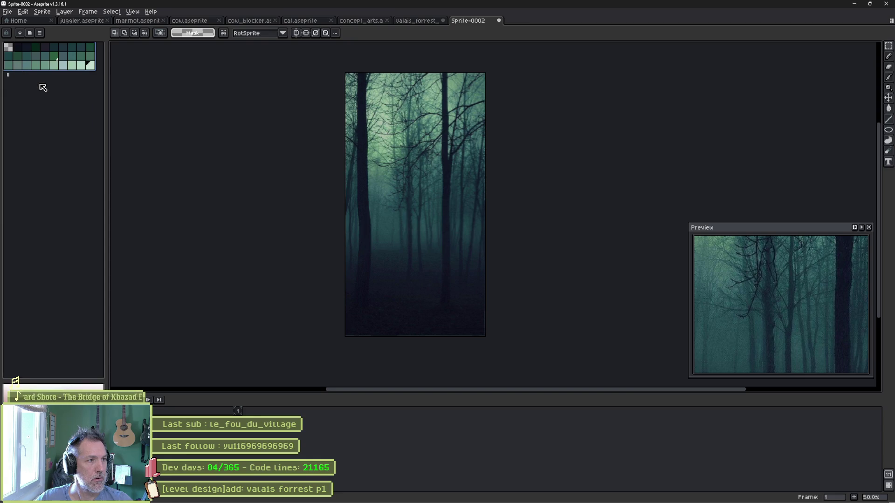
left_click(27, 33)
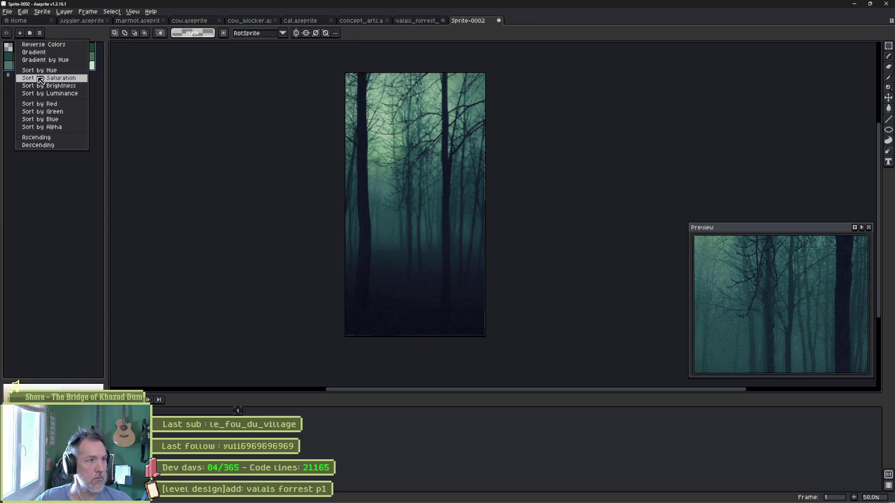
left_click(41, 81)
left_click(28, 33)
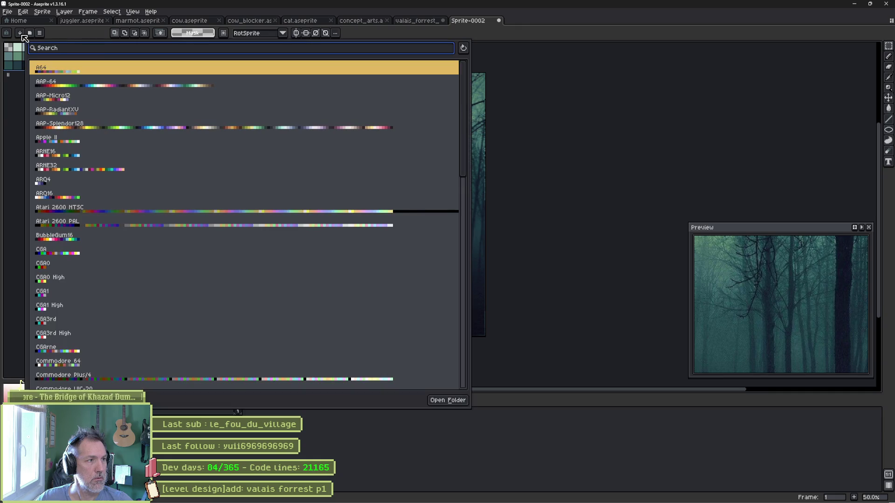
left_click(21, 34)
left_click(34, 70)
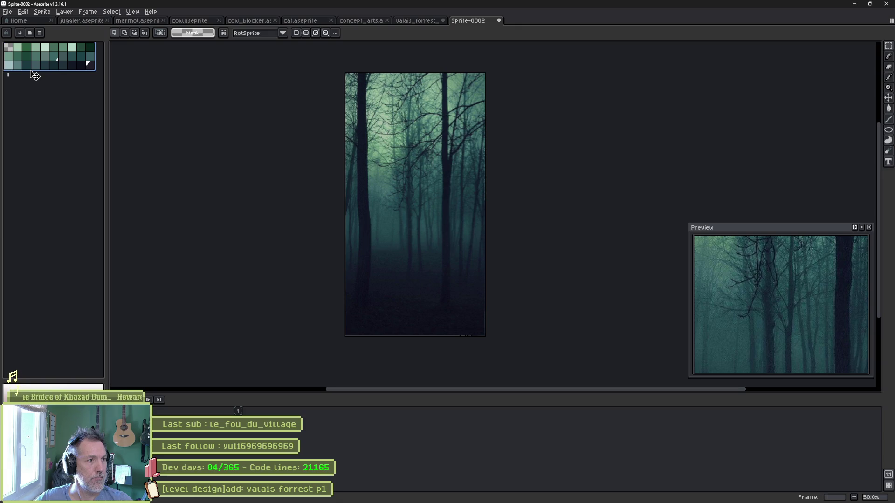
- Try Sort by Green and the hue and plain gradient options, undoing the gradient
left_click(21, 34)
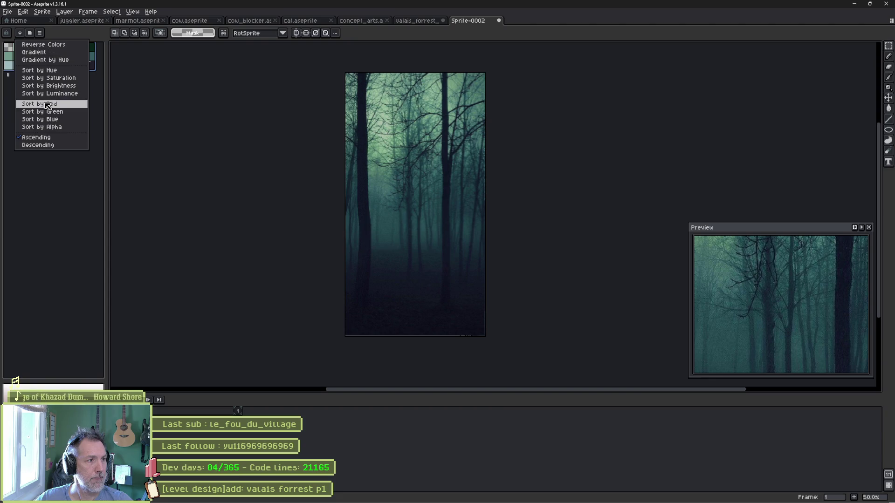
left_click(49, 111)
left_click(20, 33)
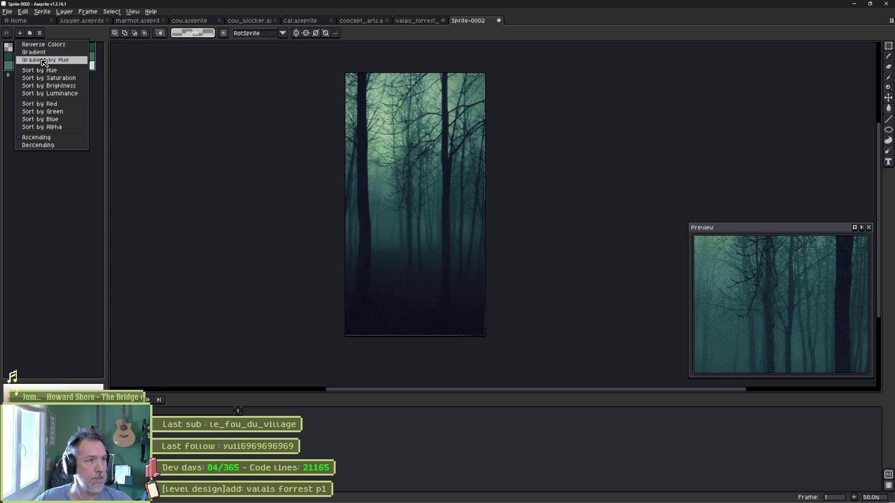
left_click(45, 62)
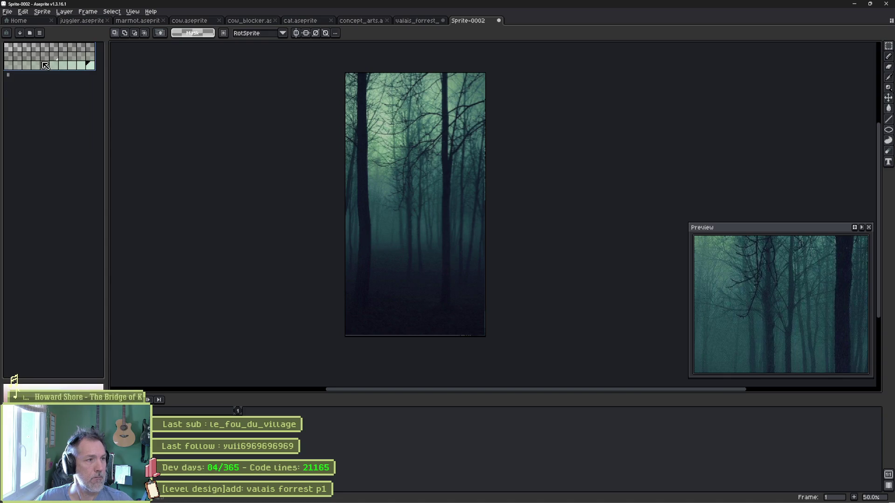
left_click(22, 34)
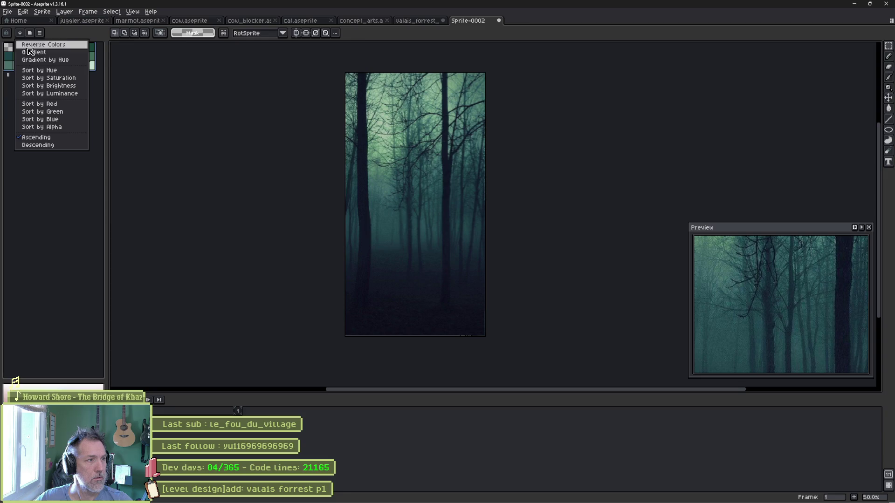
left_click(30, 52)
key("ctrl+z")
- Sort by hue again, select a run of colours across two rows, and sort by brightness
left_click(20, 33)
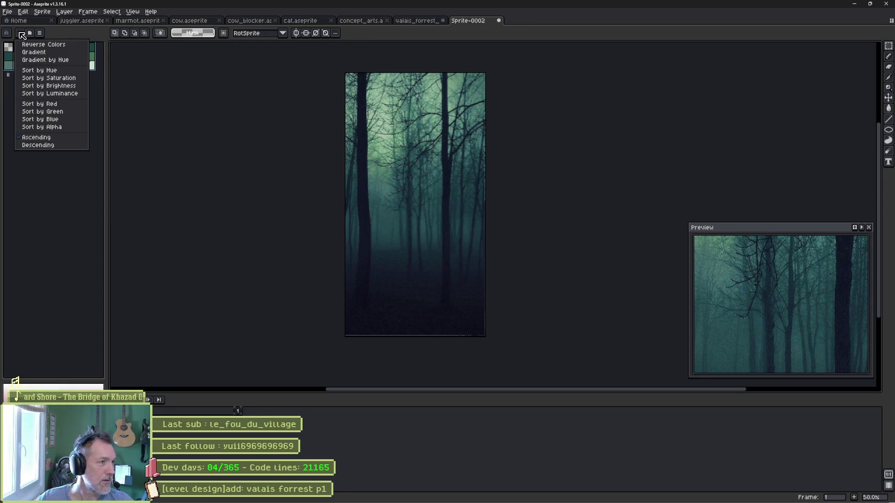
left_click(47, 71)
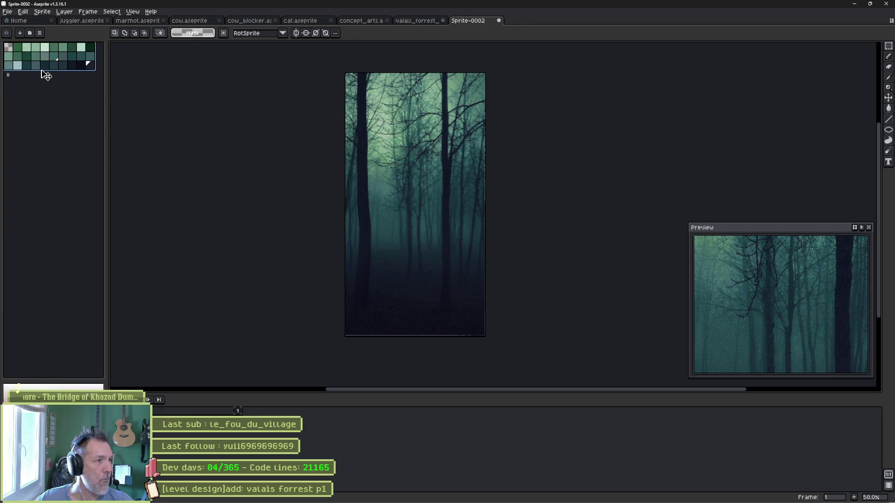
mouse_move(34, 55)
left_mouse_down()
mouse_move(21, 50)
mouse_move(101, 51)
left_mouse_up()
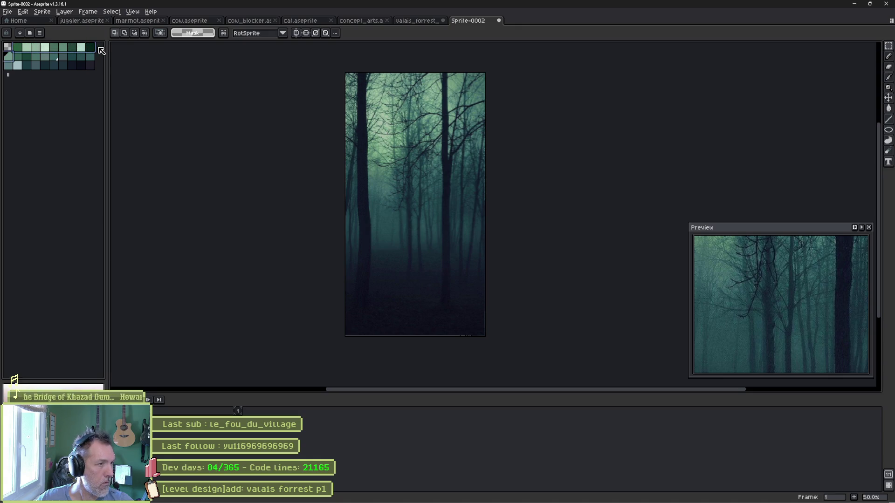
left_click_drag(14, 59, 82, 58)
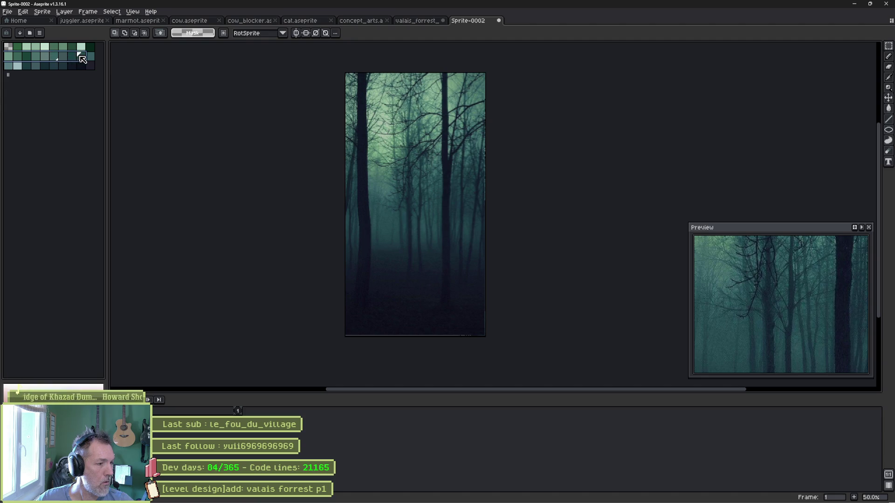
left_click(20, 33)
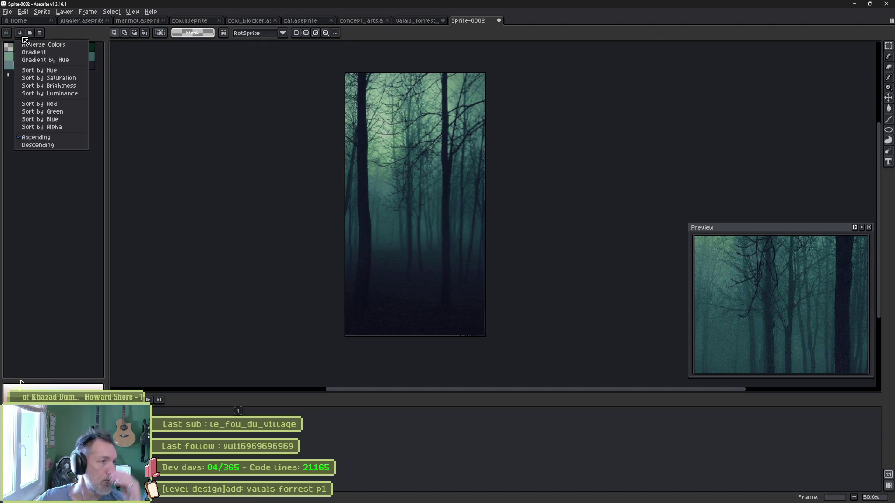
left_click(55, 86)
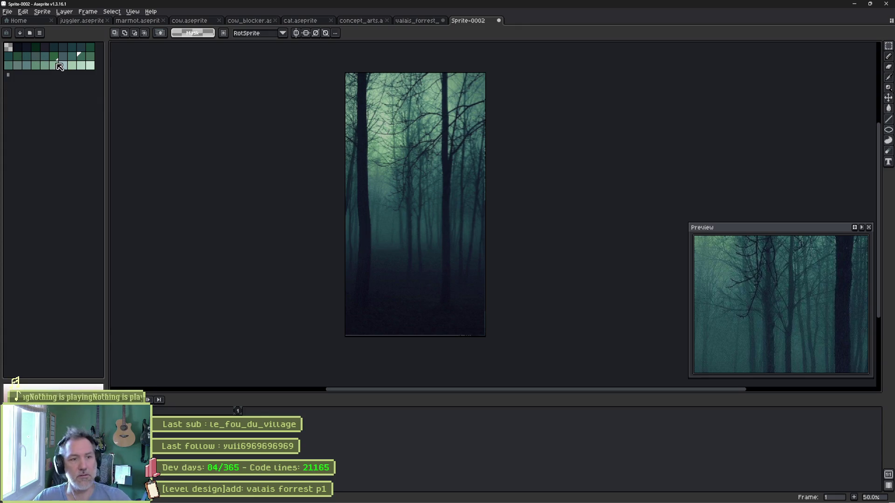
- Eyedrop a light misty green from the trees, choose a mid palette green, and zoom in with the pencil
key("i")
left_click(391, 120)
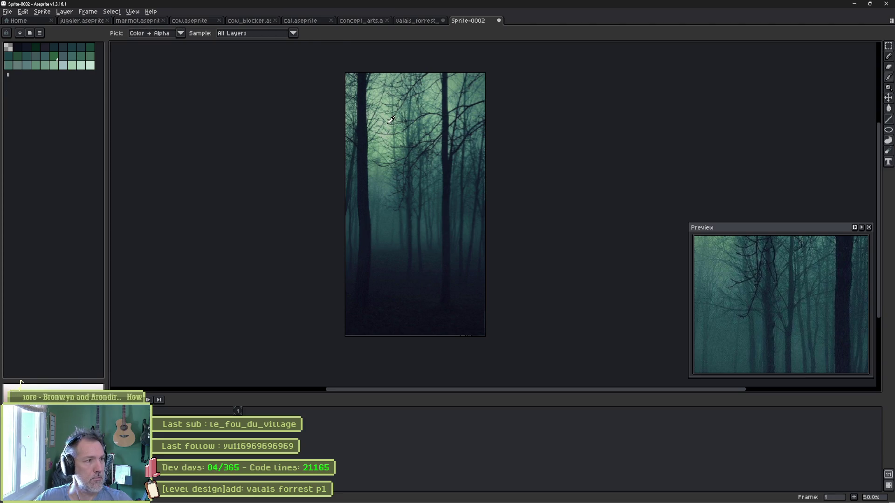
key("m")
left_click(57, 68)
key("b")
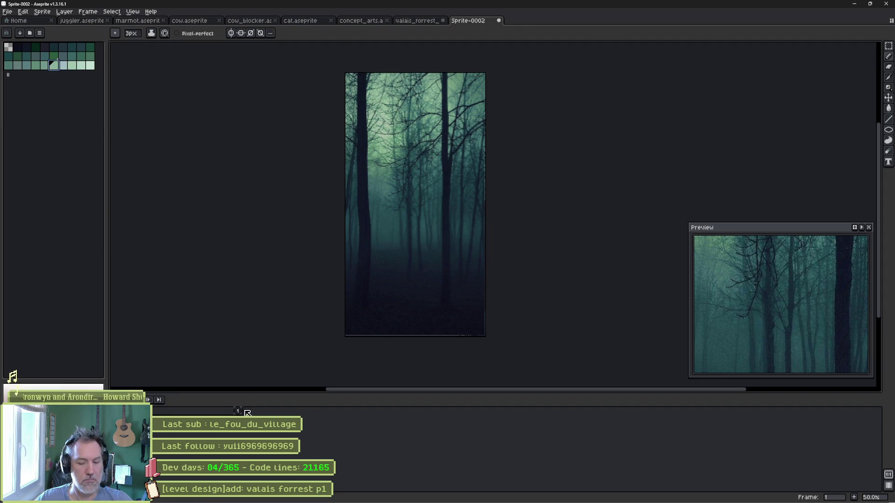
key("shift+n")
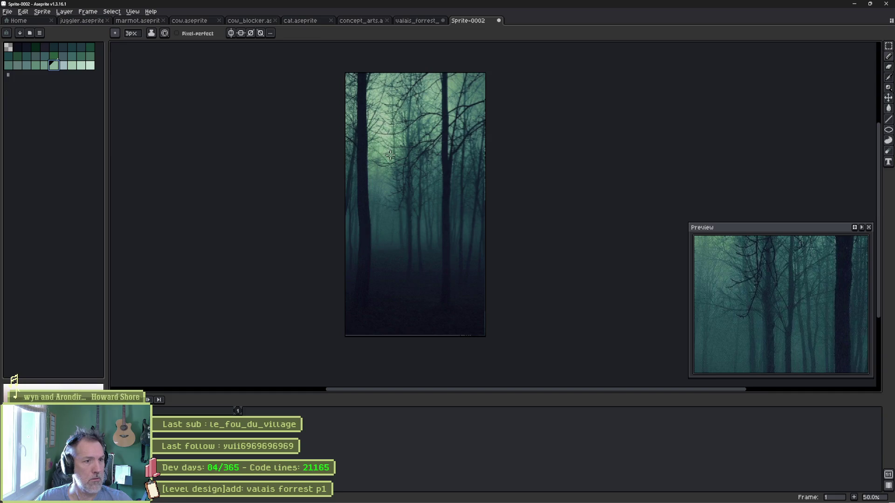
scroll(390, 155, "up", 2)
scroll(336, 156, "up", 5, "alt")
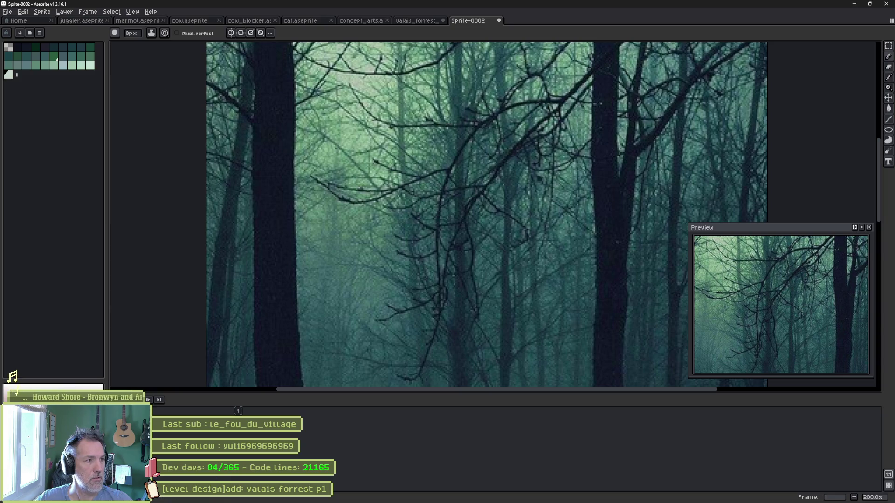
- Append the sampled light green to the end of the forest level's palette
left_click(9, 75)
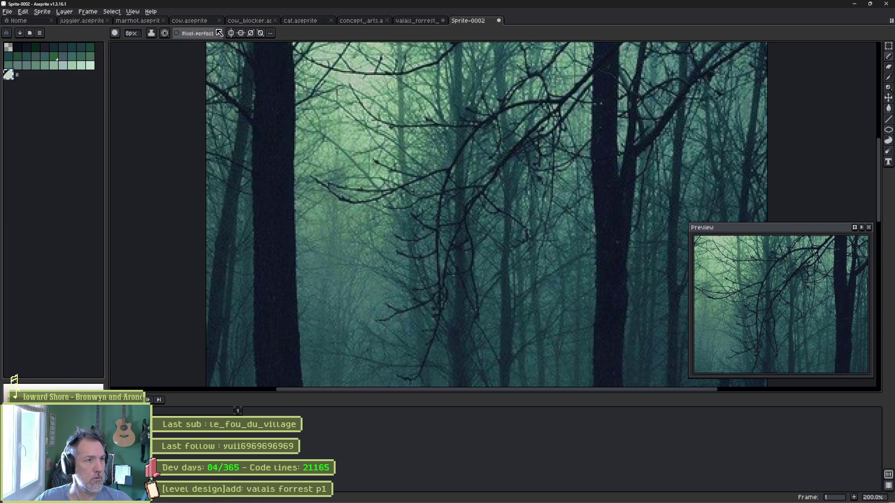
left_click(404, 21)
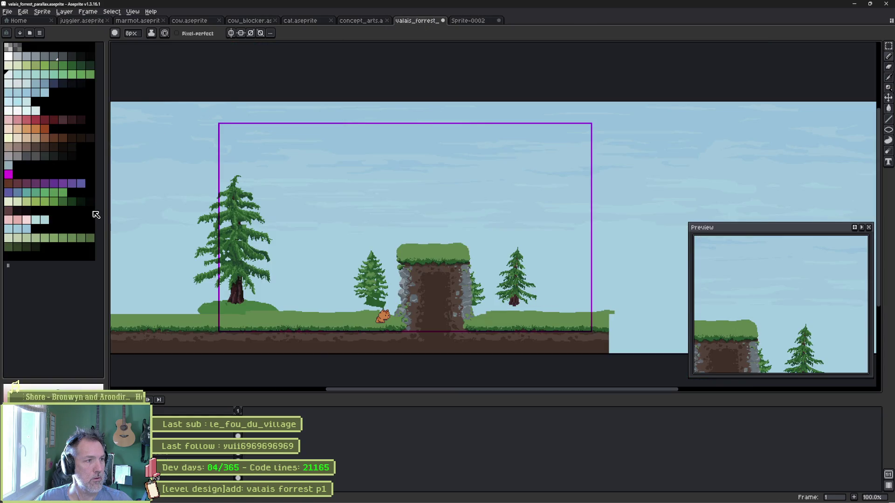
left_click(9, 257)
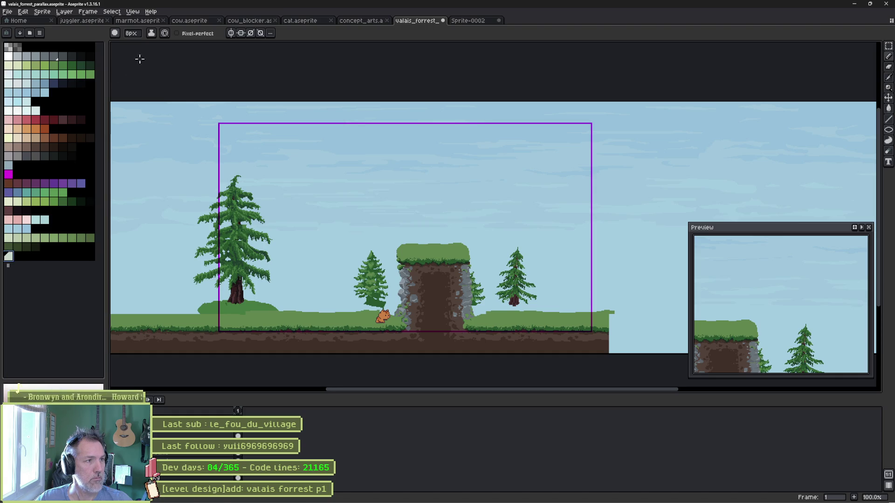
left_click(470, 22)
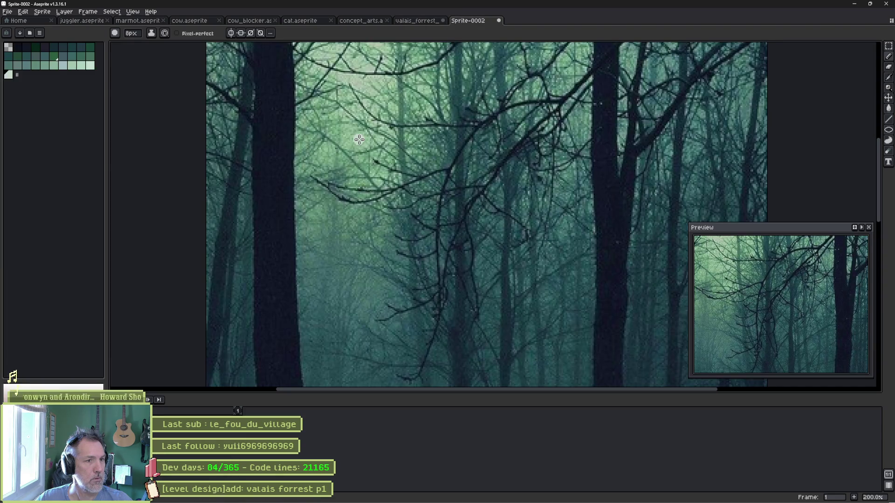
- Eyedrop a second green from the forest photo and append it to the level palette
key("i")
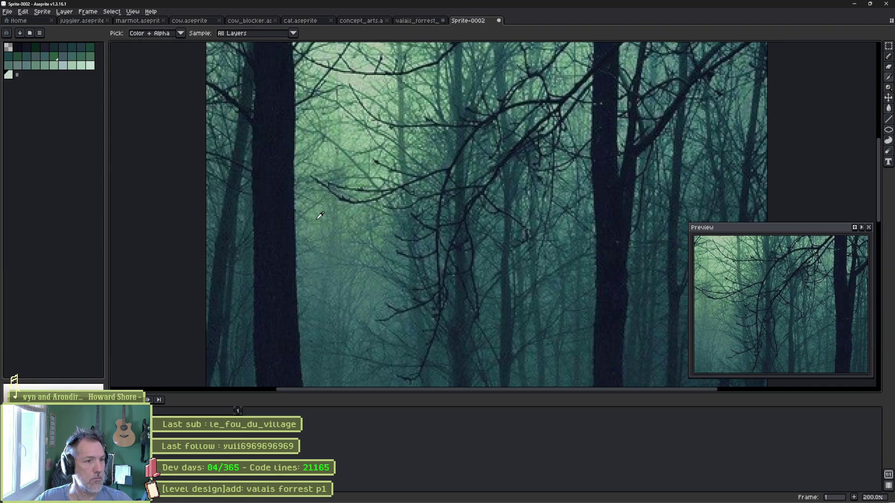
left_click(315, 212)
key("b")
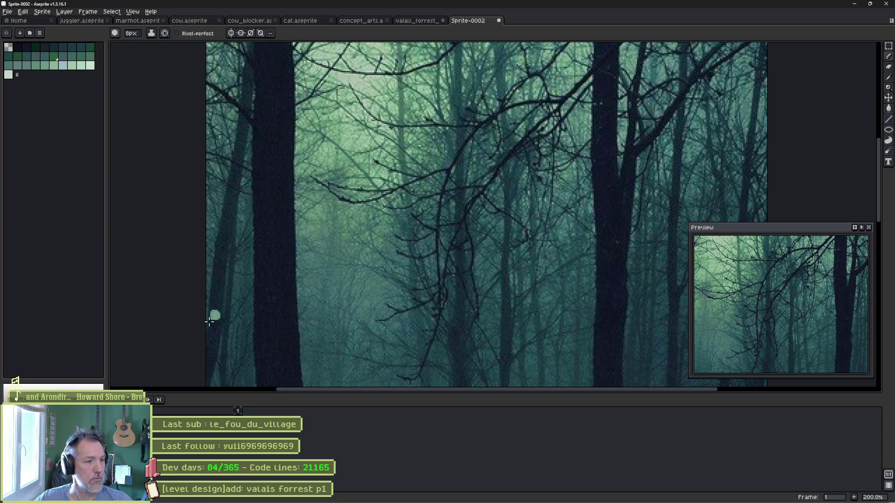
left_click(18, 75)
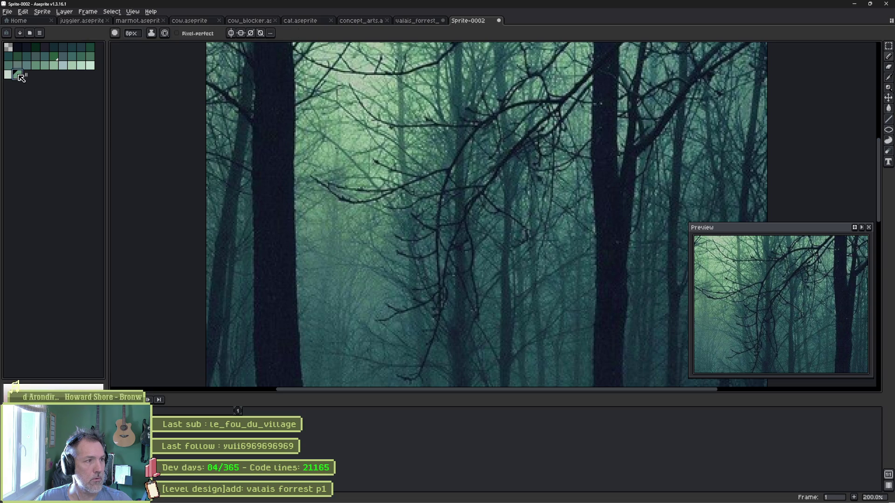
left_click(412, 21)
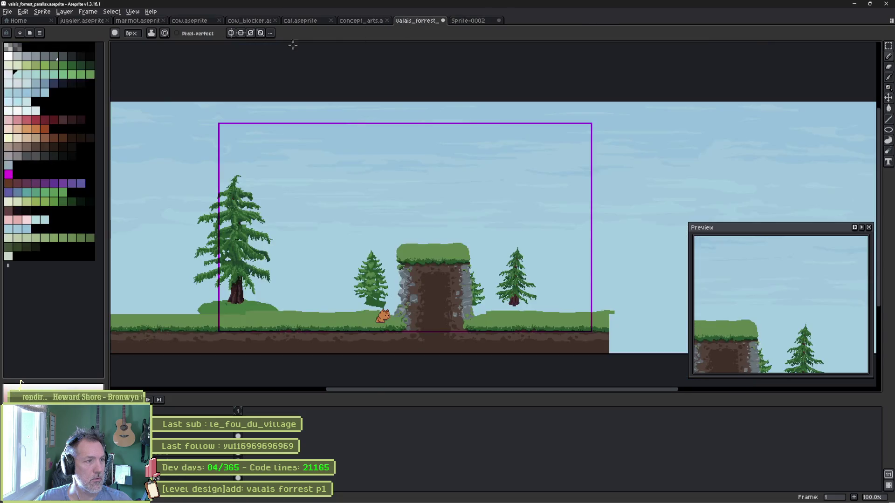
left_click(17, 257)
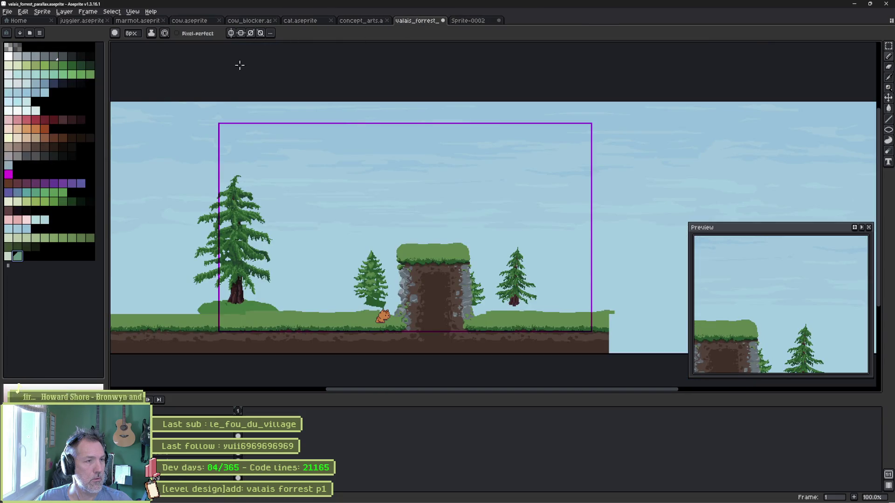
left_click(466, 21)
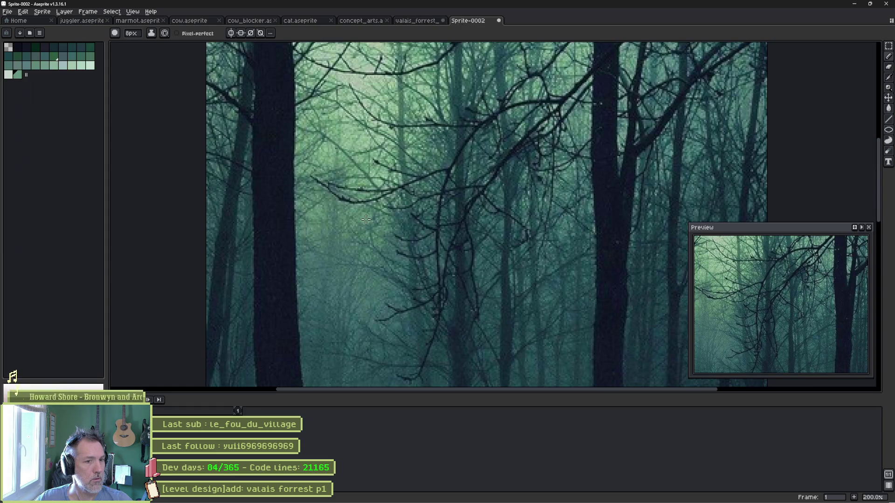
- Sample one more colour from another part of the photo and append it to the level palette
scroll(393, 254, "down", 1)
left_click_drag(393, 254, 370, 196)
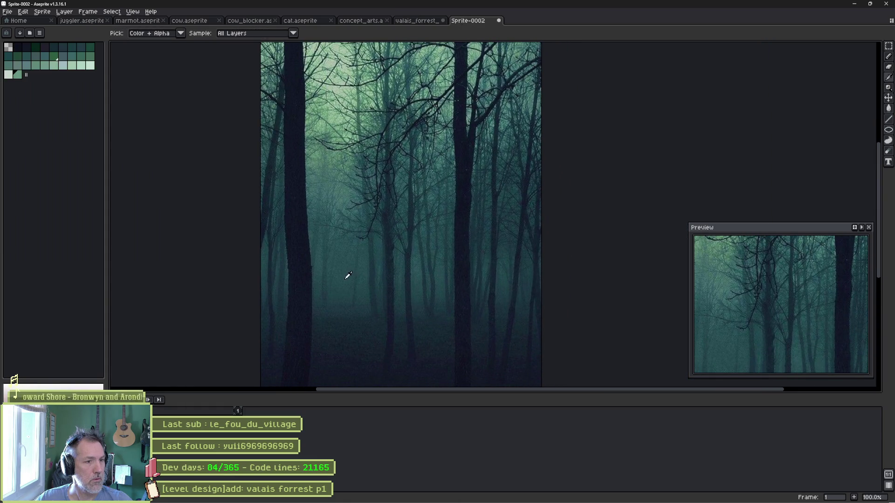
key("b")
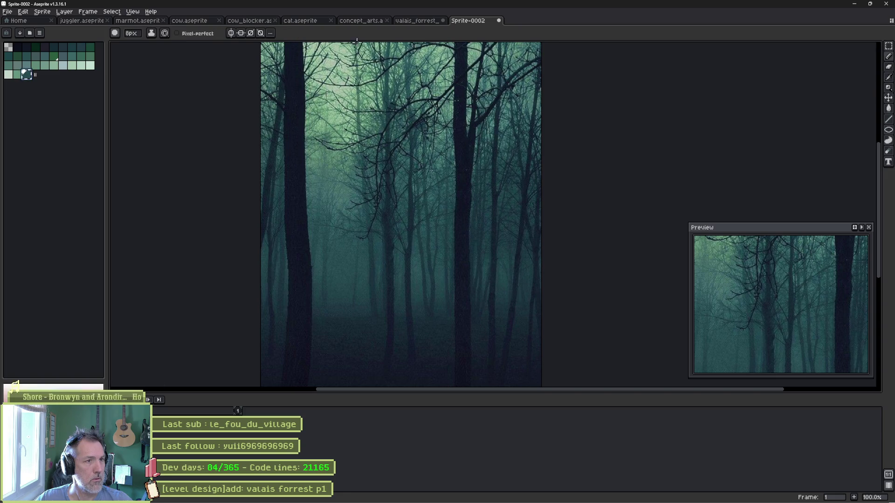
left_click(422, 22)
left_click(27, 256)
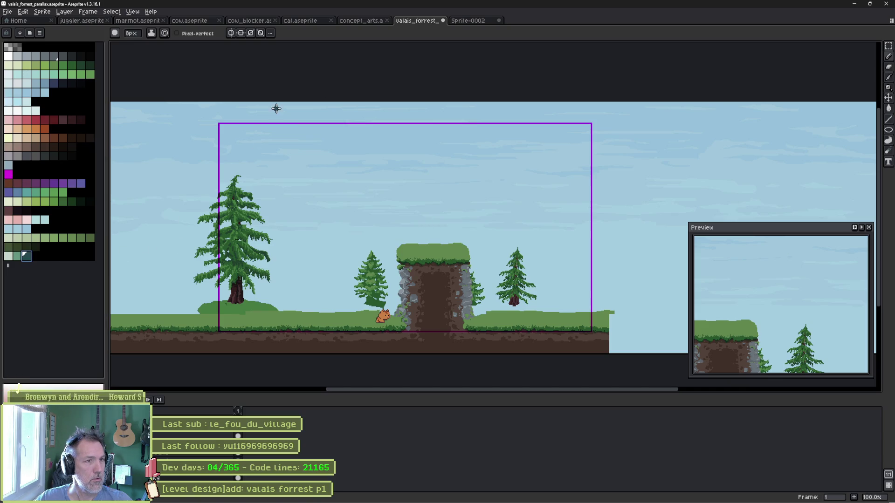
left_click(466, 22)
- Eyedrop dark tones from the shadowy forest floor and append a dark navy to the level palette
mouse_move(410, 304)
left_mouse_down()
mouse_move(397, 213)
mouse_move(406, 181)
left_mouse_up()
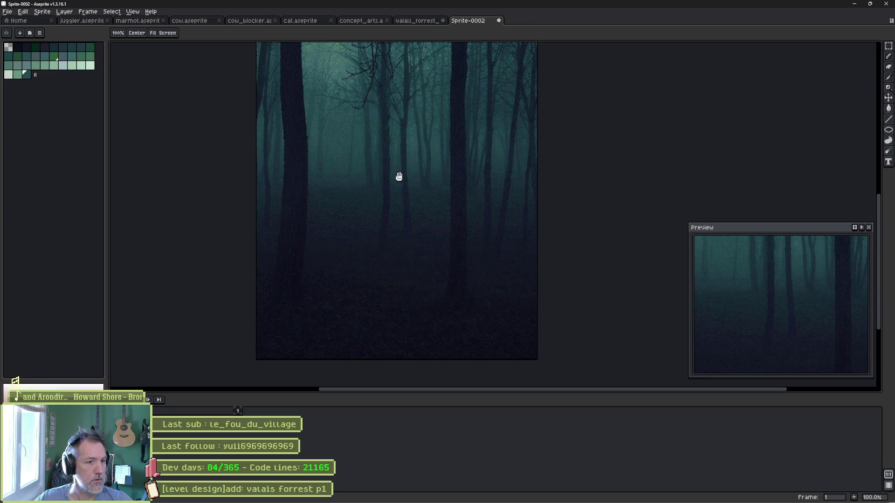
key("i")
key("b")
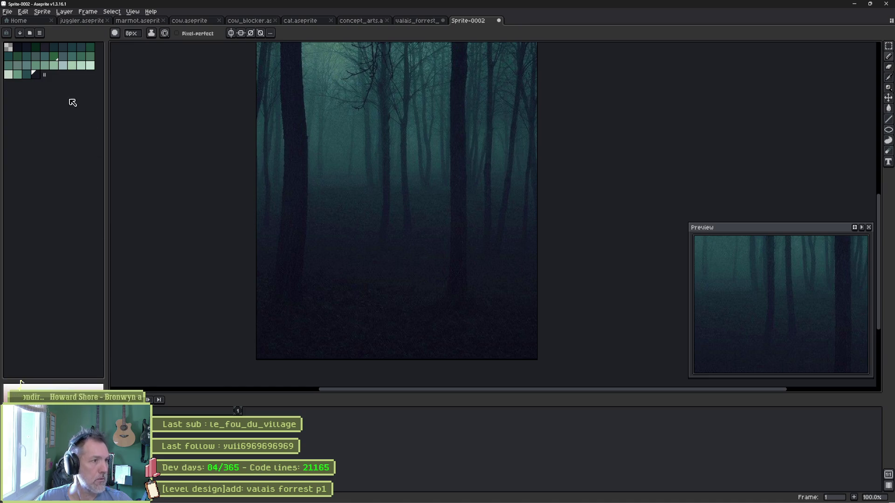
left_click(35, 75)
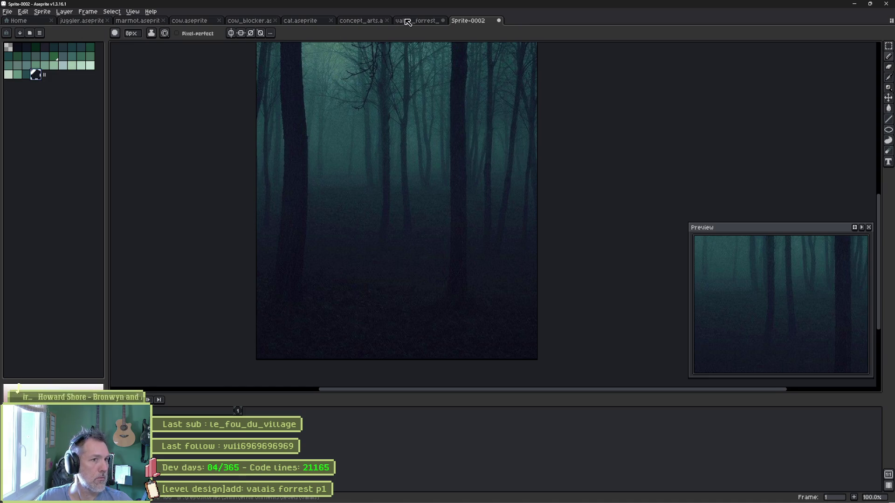
key("ctrl+shift+Tab")
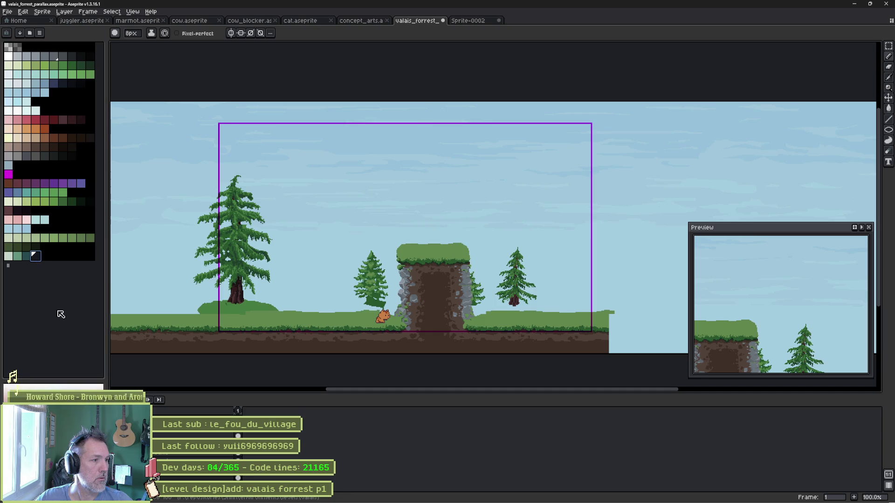
left_click(473, 21)
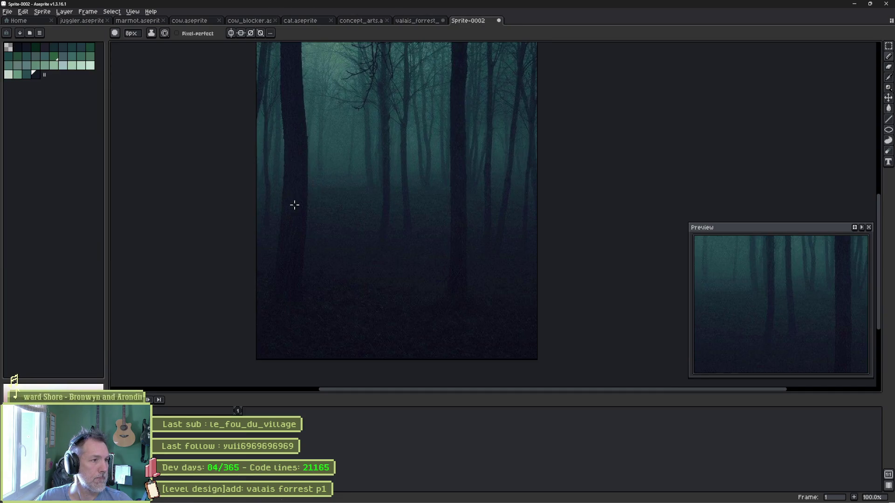
scroll(311, 297, "up", 3)
key("alt")
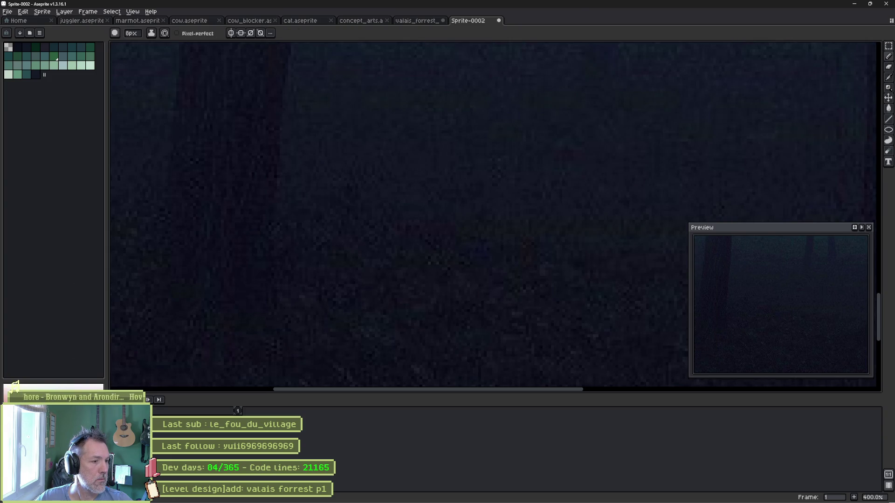
left_click(421, 23)
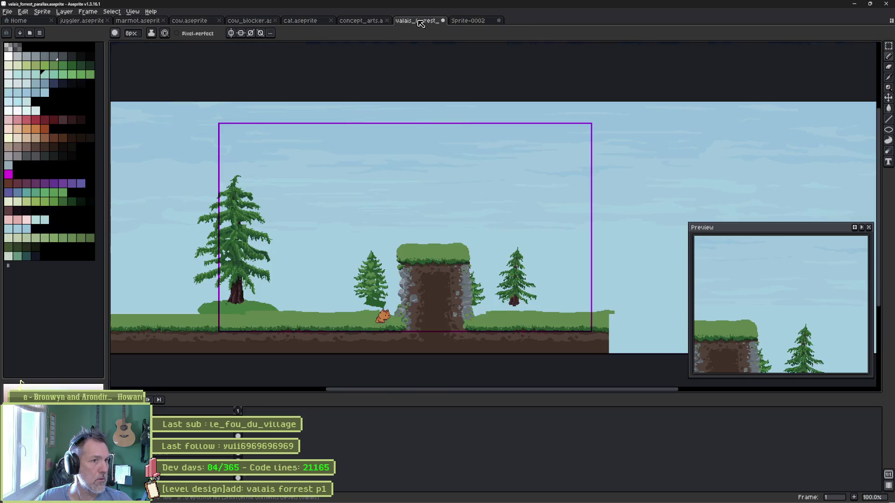
left_click(44, 256)
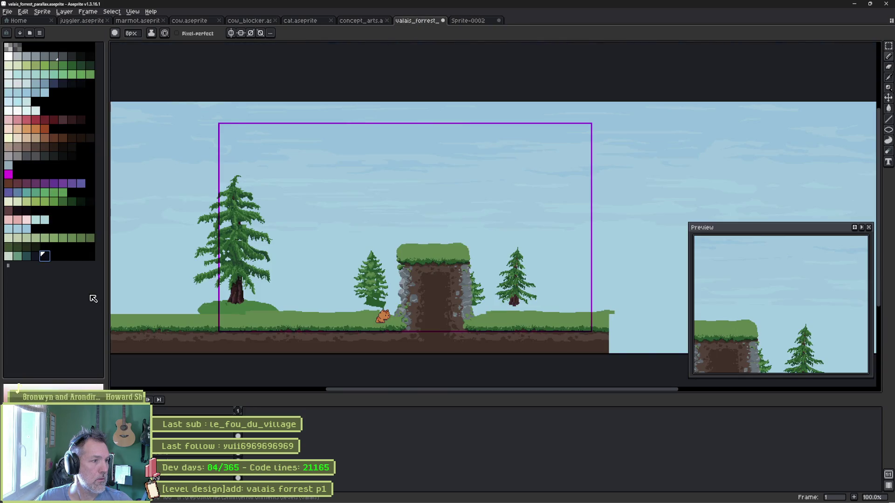
- Select among the new forest swatches and copy-paste one of the colours in the palette
left_click(37, 259)
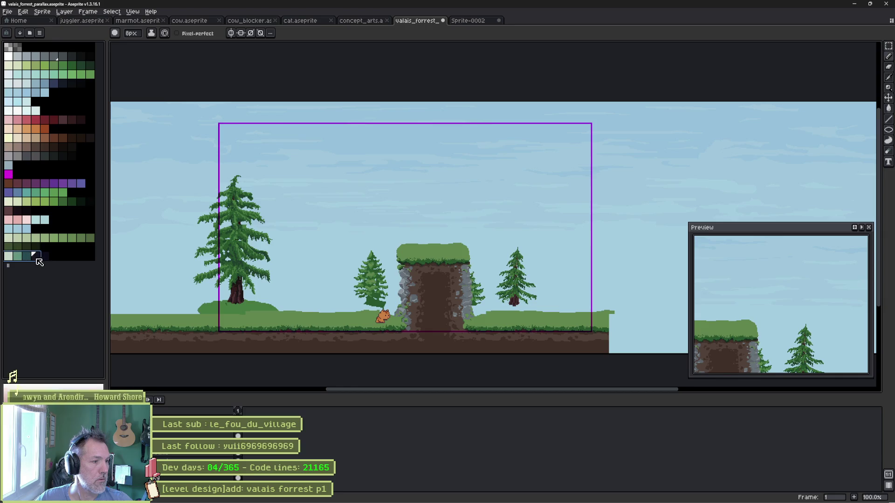
left_click(29, 259)
left_click(9, 259)
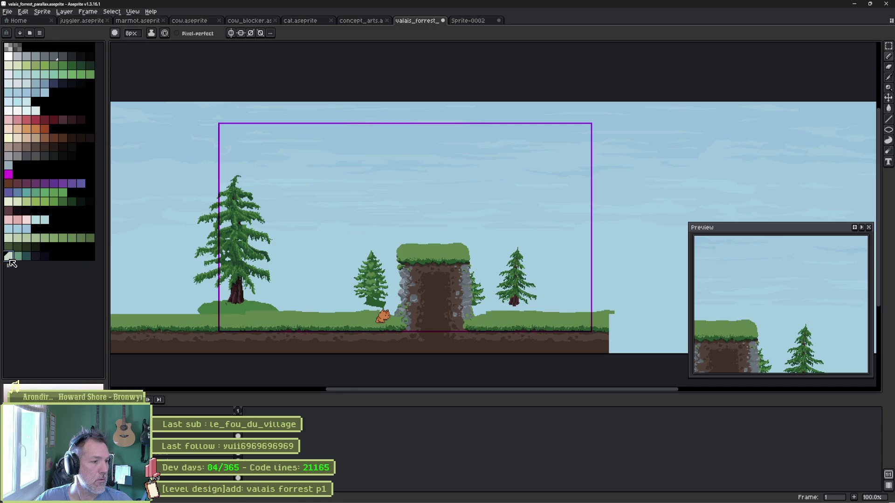
left_click(19, 259)
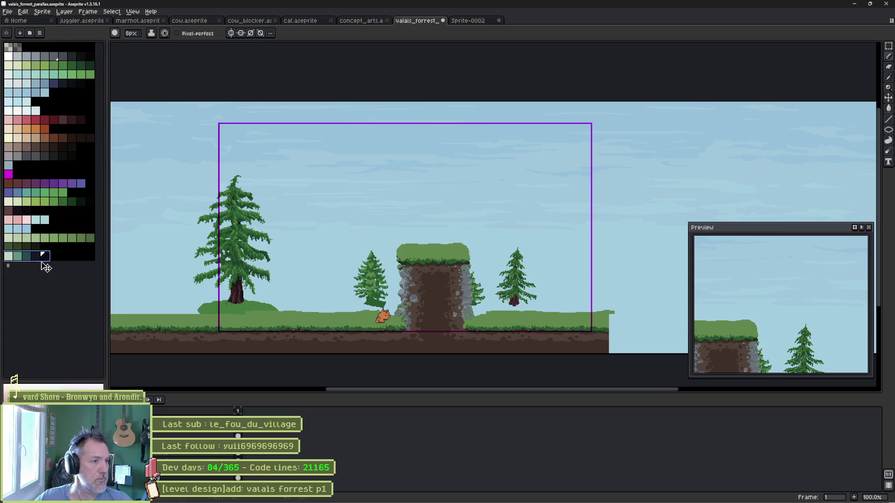
left_click(19, 257)
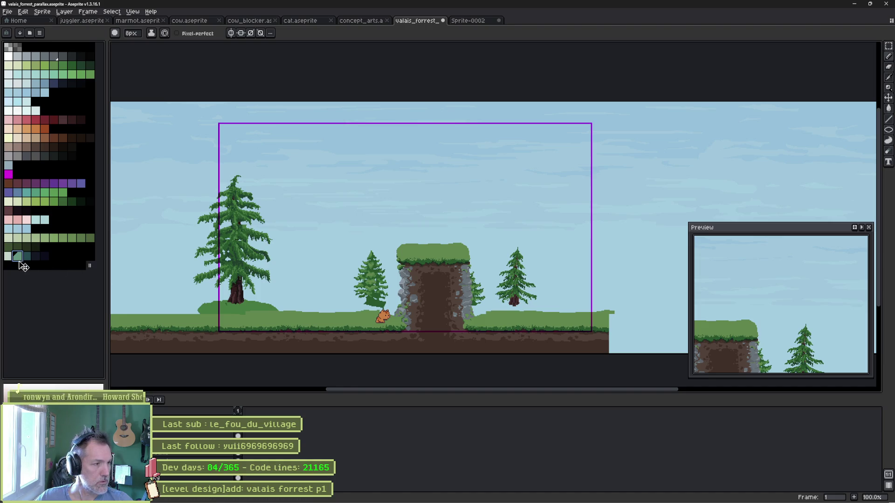
key("ctrl+c")
key("ctrl+v")
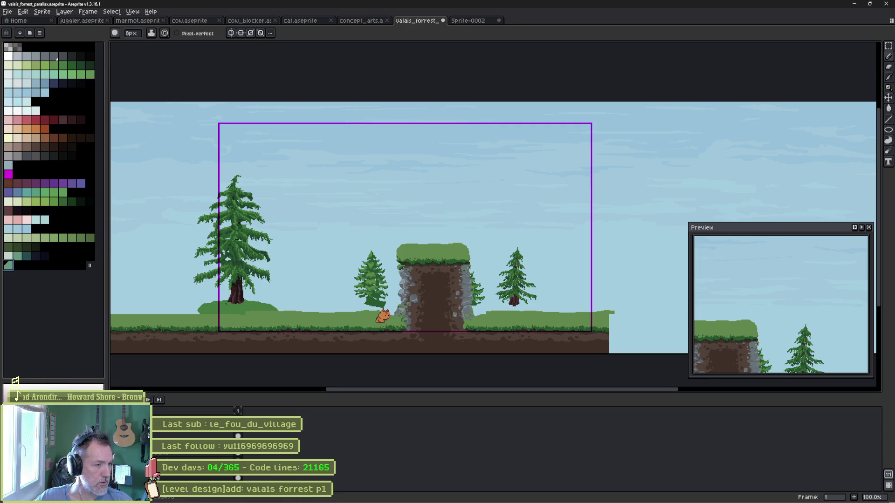
- Add extra palette entries, move the new swatches up beside the greens, and pick a muted green
left_click_drag(90, 265, 7, 275)
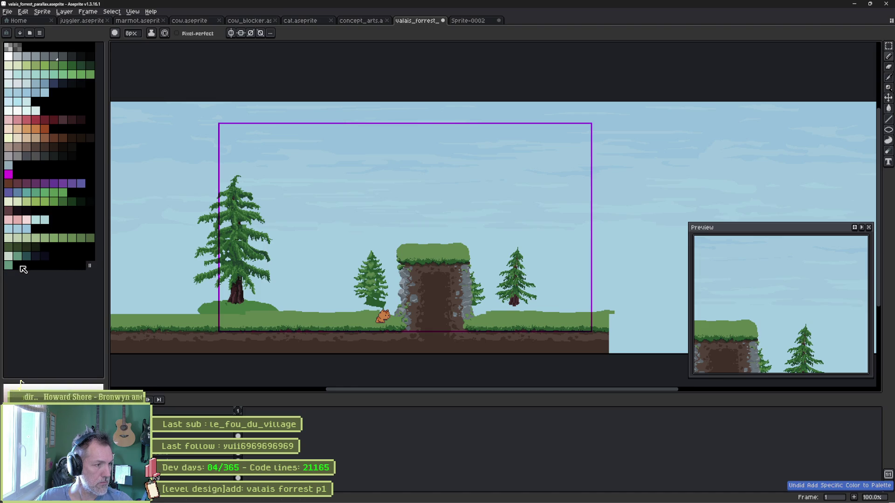
key("ctrl+z")
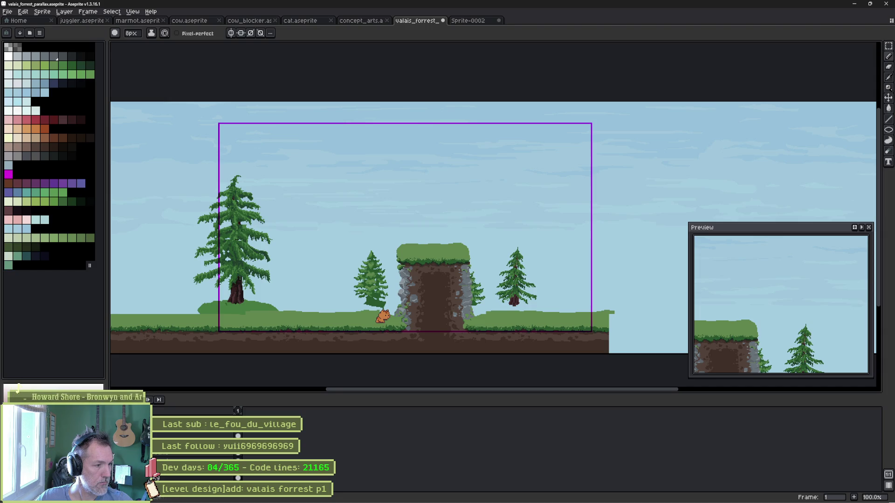
left_click_drag(89, 265, 17, 267)
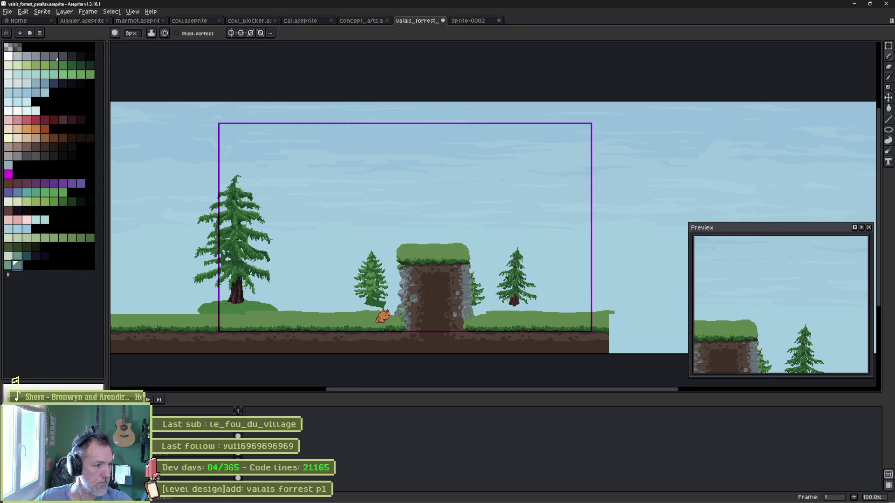
left_click_drag(8, 275, 26, 265)
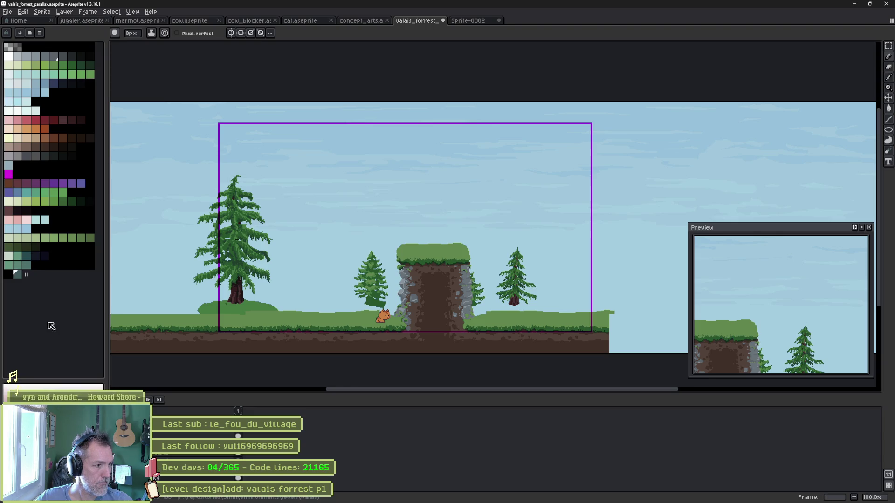
left_click_drag(19, 275, 36, 270)
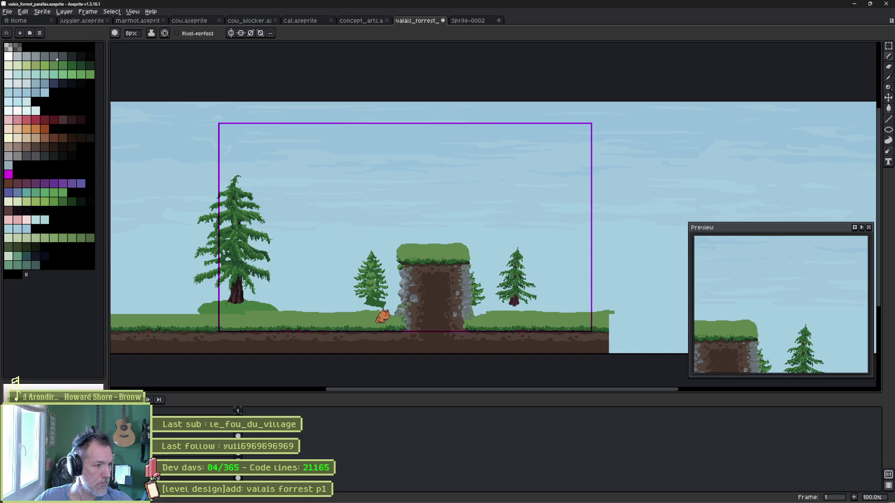
left_click_drag(26, 275, 44, 266)
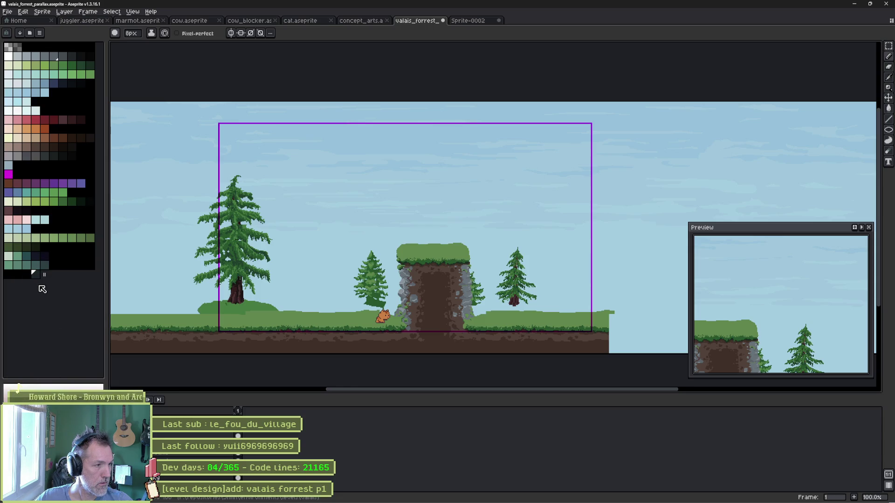
left_click_drag(46, 278, 54, 266)
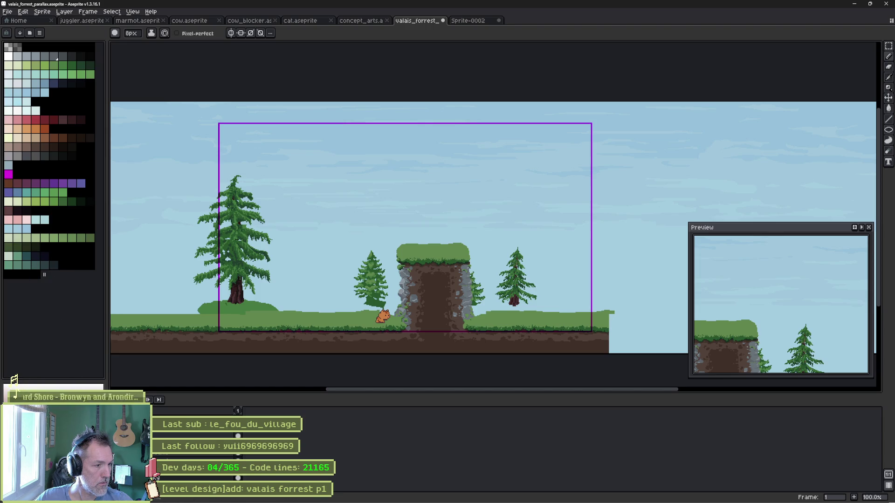
left_click_drag(44, 275, 64, 275)
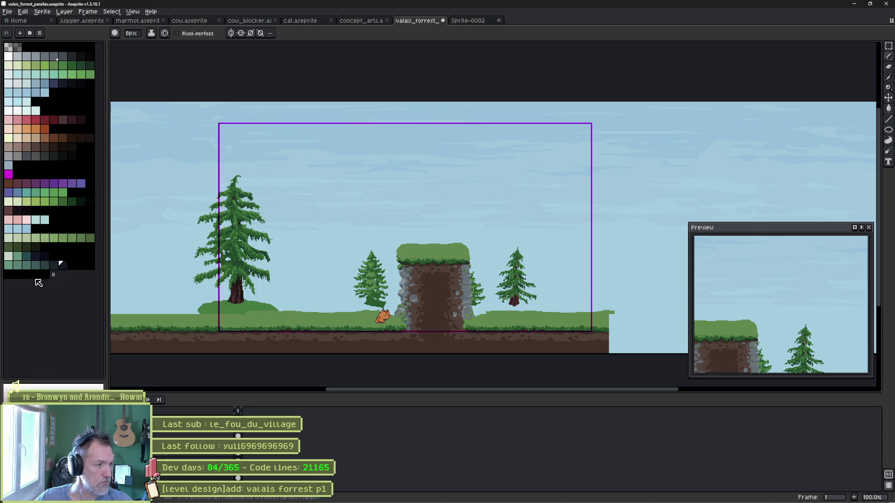
left_click(17, 265)
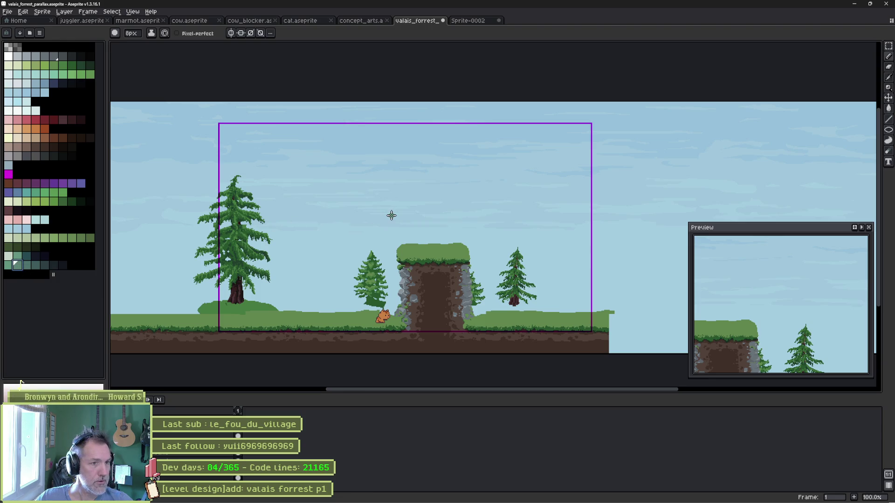
- Magic Wand-select the light-blue sky with Contiguous unticked and delete it
key("w")
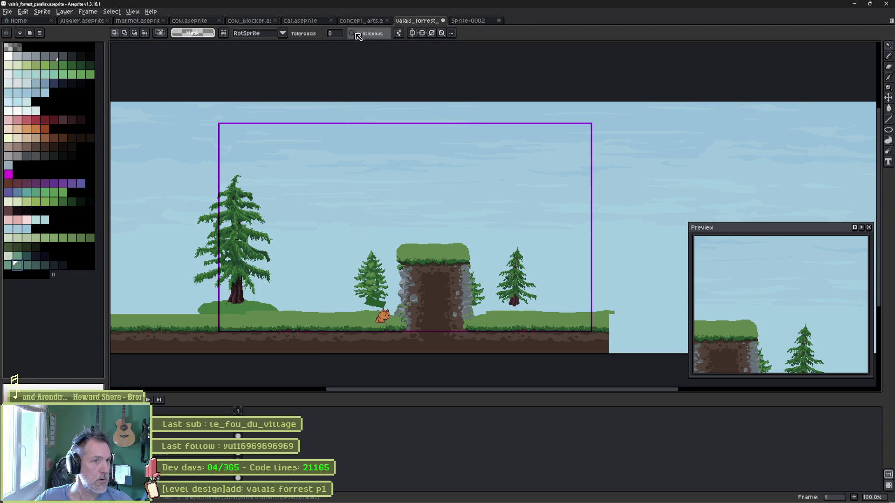
left_click(331, 248)
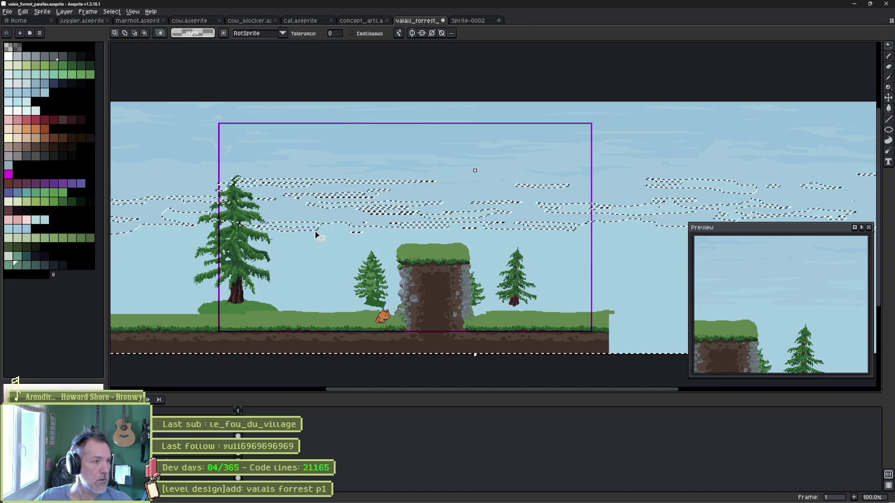
key("Delete")
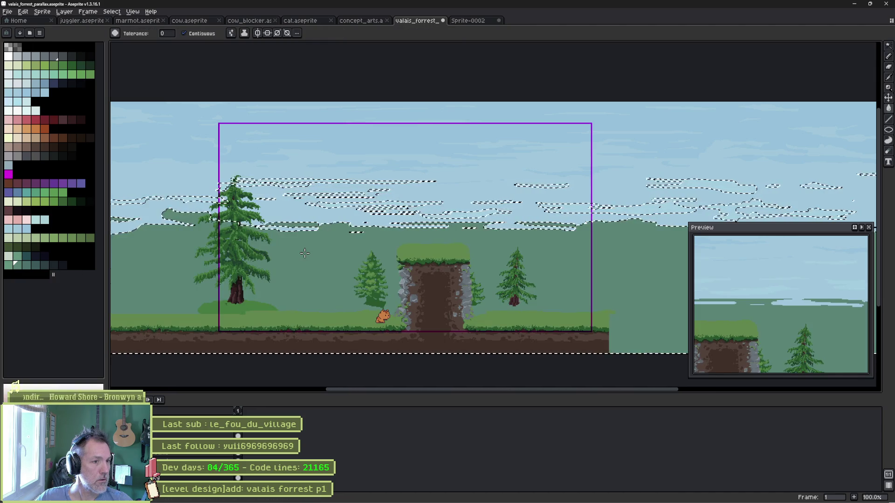
key("ctrl+z")
left_click(187, 33)
key("Delete")
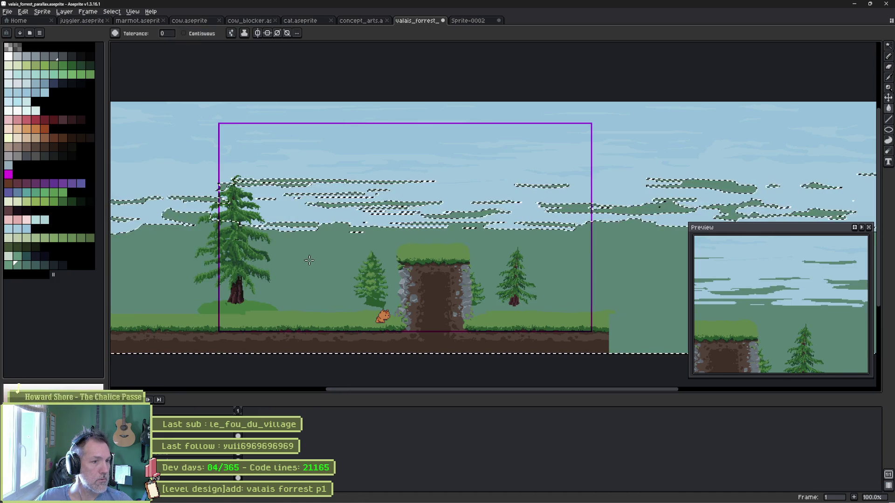
- Add the remaining cloud areas to the selection, pick another green, and clear them
left_click(286, 207)
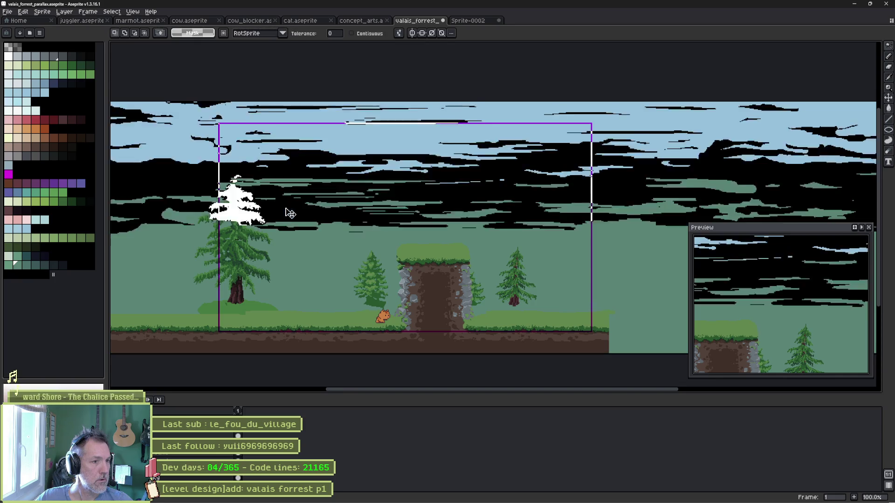
left_click(26, 265)
key("Delete")
key("ctrl+d")
- Paint Bucket the last light-blue sky patch dark green, deselect, and switch to the forest references
left_click(331, 151)
left_click(33, 264)
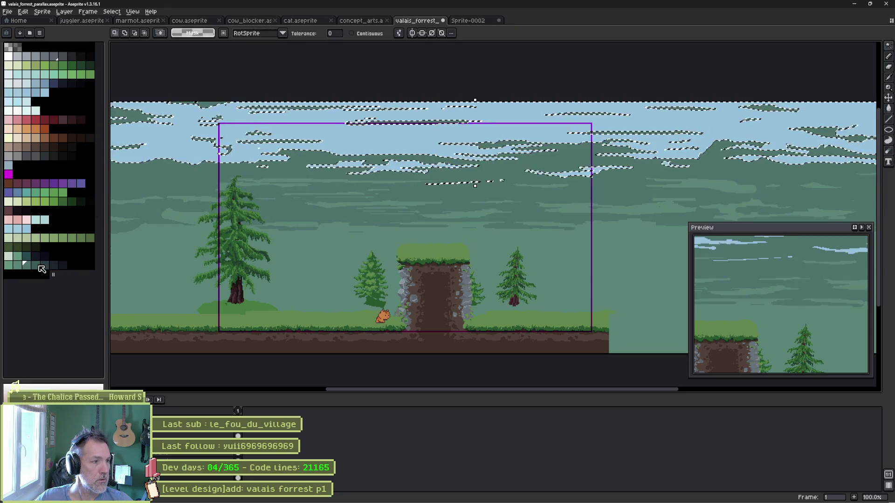
key("g")
left_click(347, 199)
key("ctrl+d")
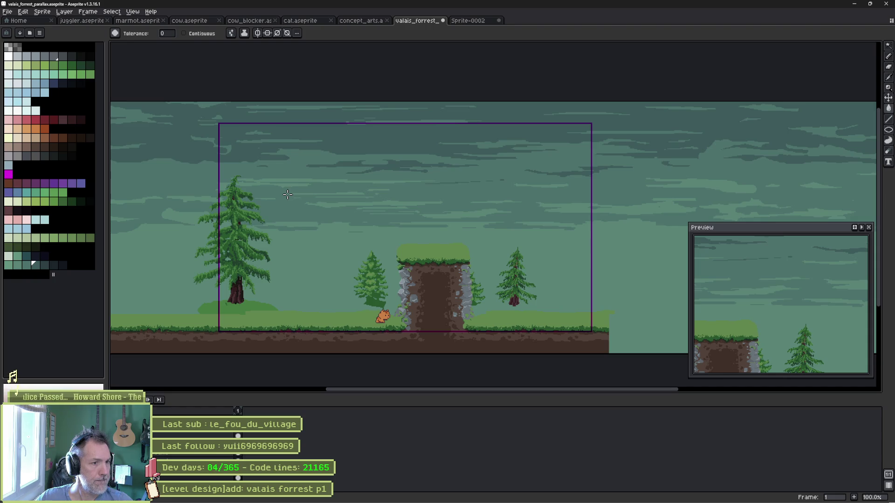
key("alt+Tab")
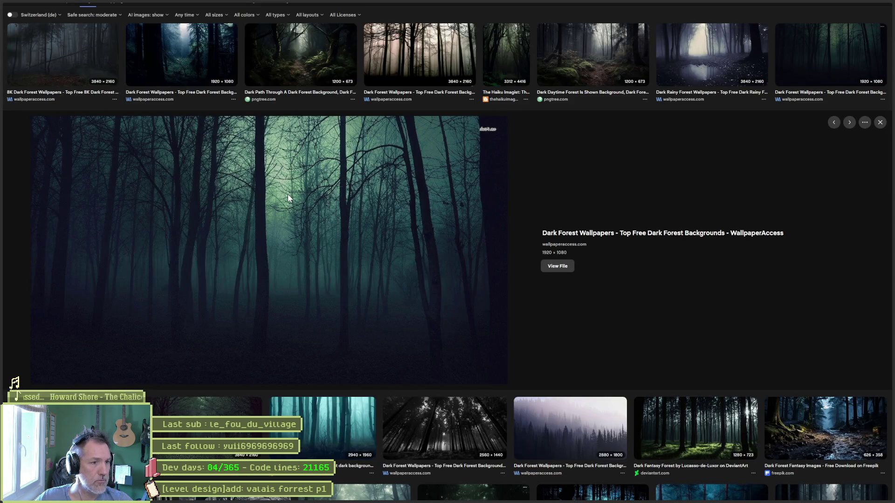
key("alt+Tab")
scroll(296, 267, "left", 3)
scroll(296, 267, "up", 1)
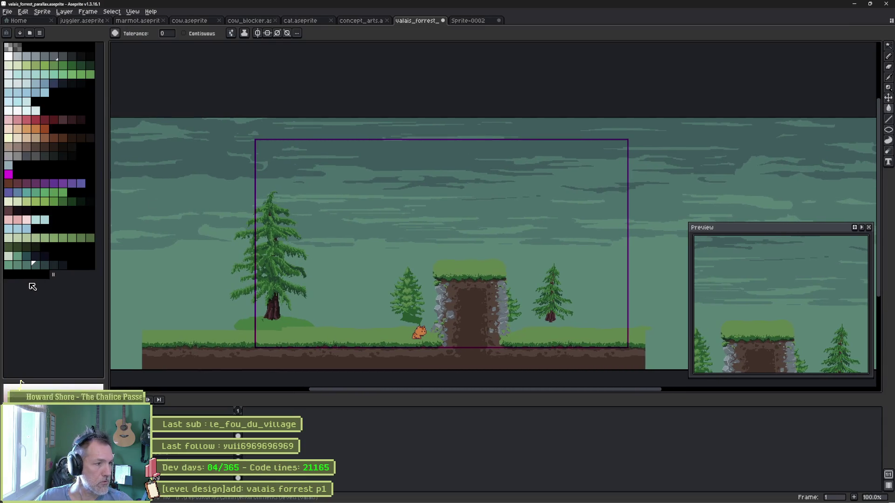
left_click(18, 266)
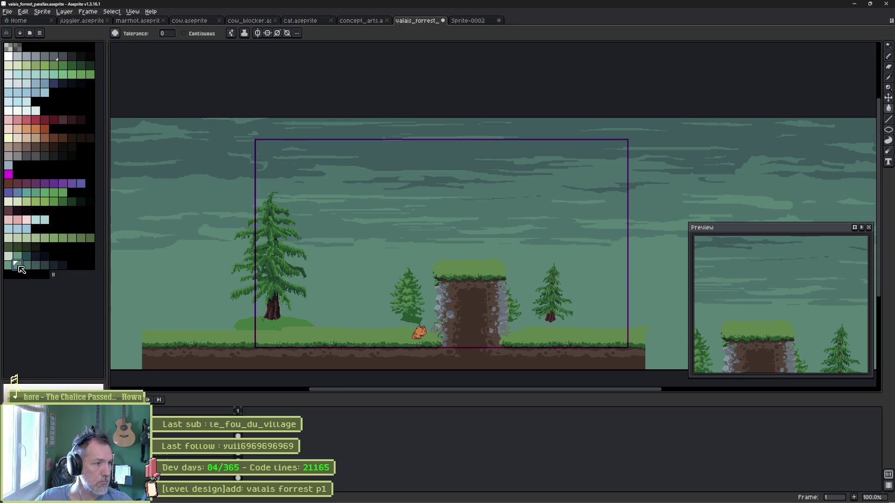
left_click(212, 164, "alt")
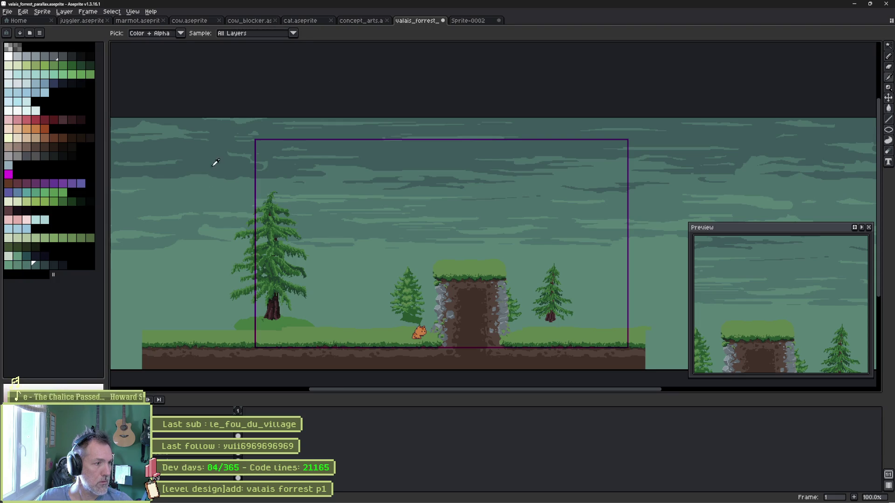
left_click(215, 177, "alt")
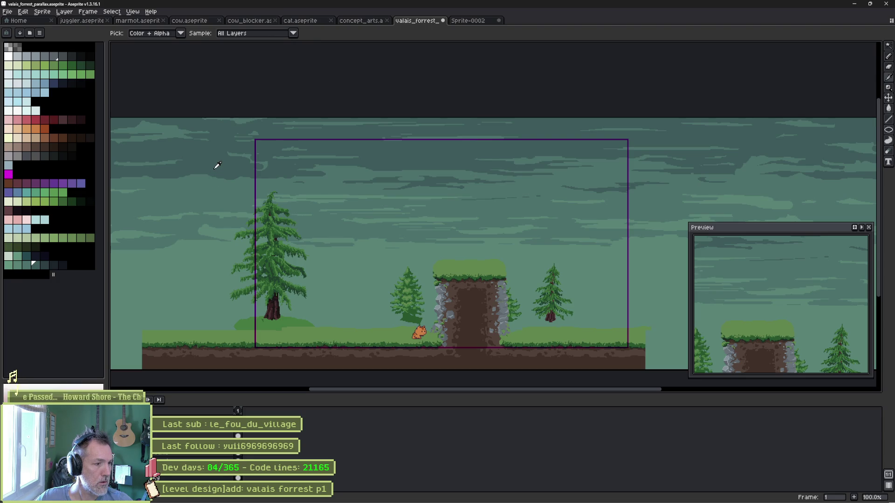
key("g")
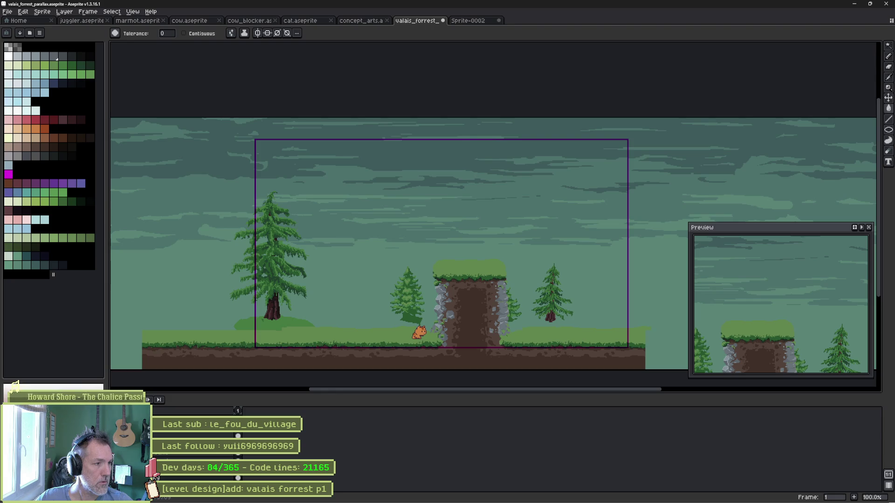
left_click(220, 191)
key("ctrl+d")
key("v")
key("w")
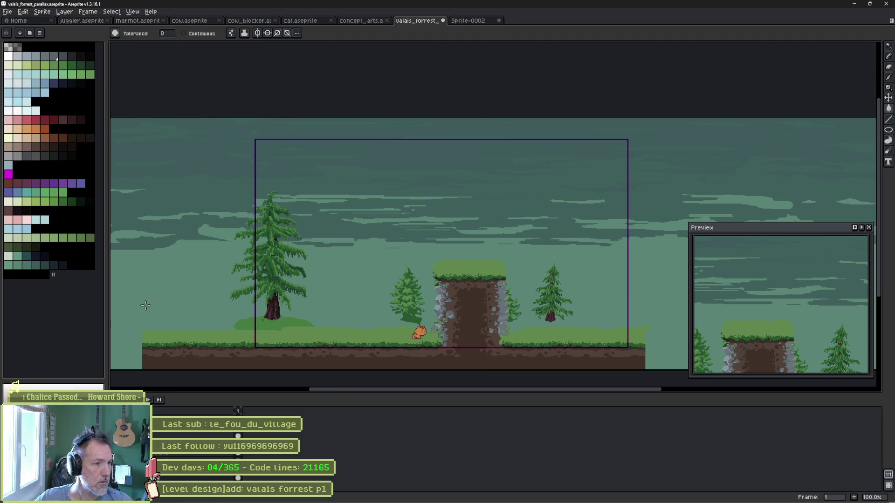
left_click(168, 280)
key("ctrl+d")
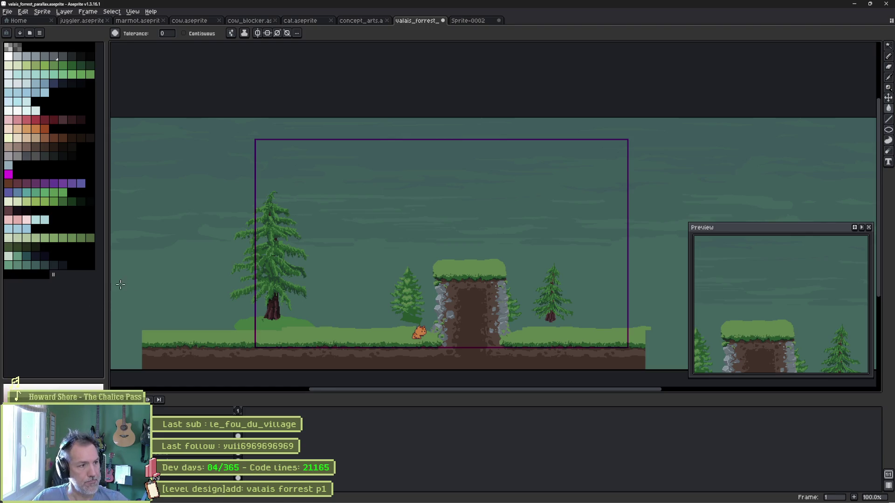
key("alt+Tab")
scroll(242, 294, "down", 6)
scroll(248, 285, "up", 4)
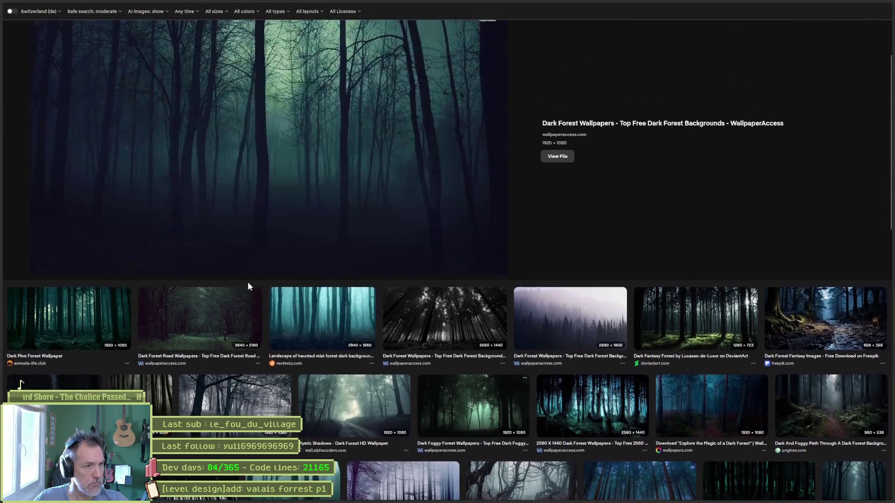
- Return to Aseprite and open the Sprite-0002 misty forest image, framing the whole picture
scroll(248, 286, "up", 3)
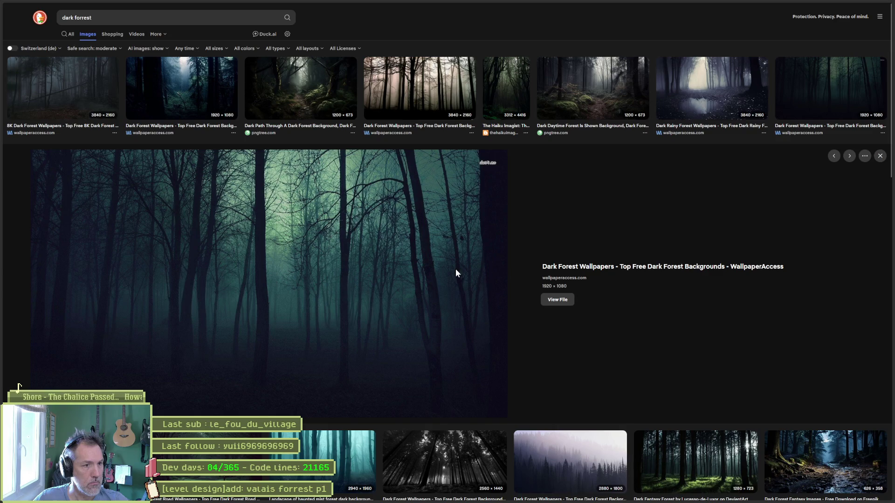
key("alt+Tab")
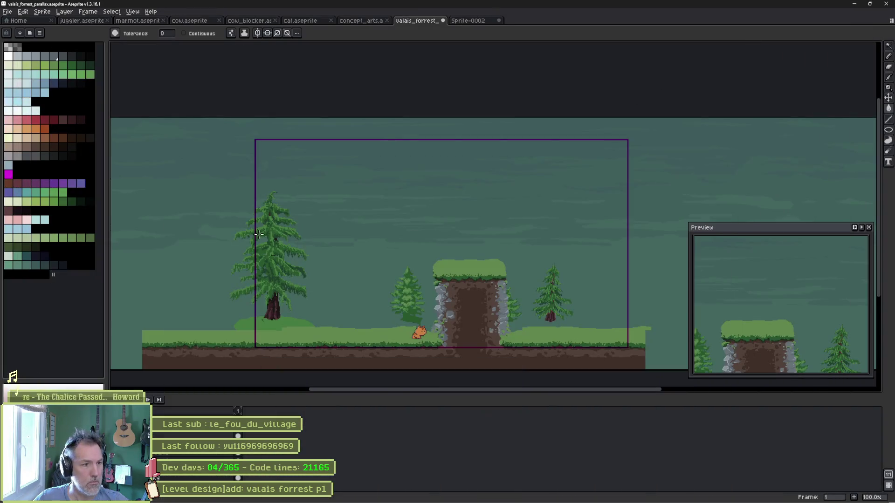
left_click(466, 21)
key("space")
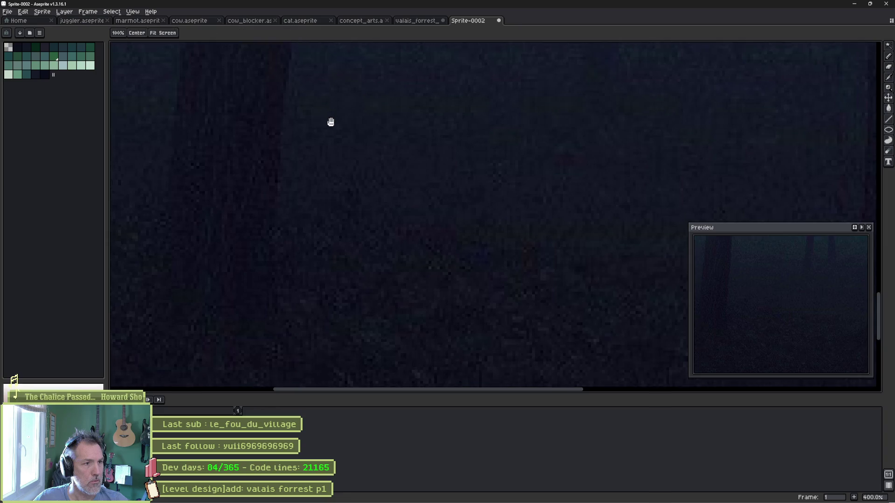
scroll(330, 122, "down", 2)
left_click_drag(471, 178, 344, 261)
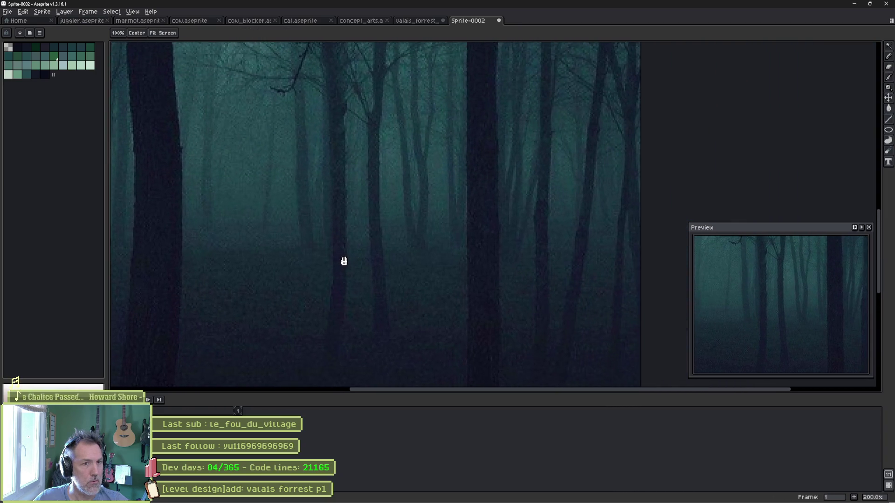
- Zoom to 600% on a dark trunk, then ready the Eyedropper and Pencil
key("w")
mouse_move(206, 196)
left_mouse_down()
mouse_move(459, 133)
mouse_move(490, 167)
left_mouse_up()
mouse_move(515, 132)
left_mouse_down()
mouse_move(501, 340)
mouse_move(436, 309)
mouse_move(373, 306)
mouse_move(509, 275)
left_mouse_up()
scroll(438, 278, "up", 4)
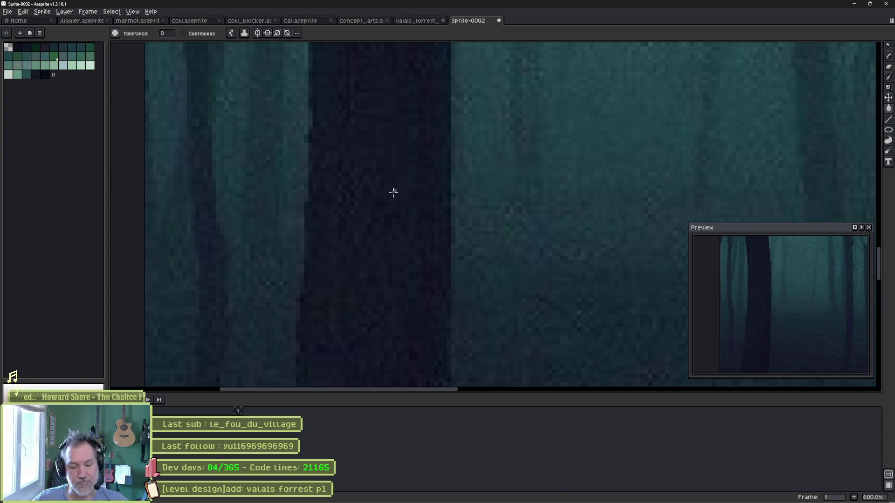
key("b")
key("i")
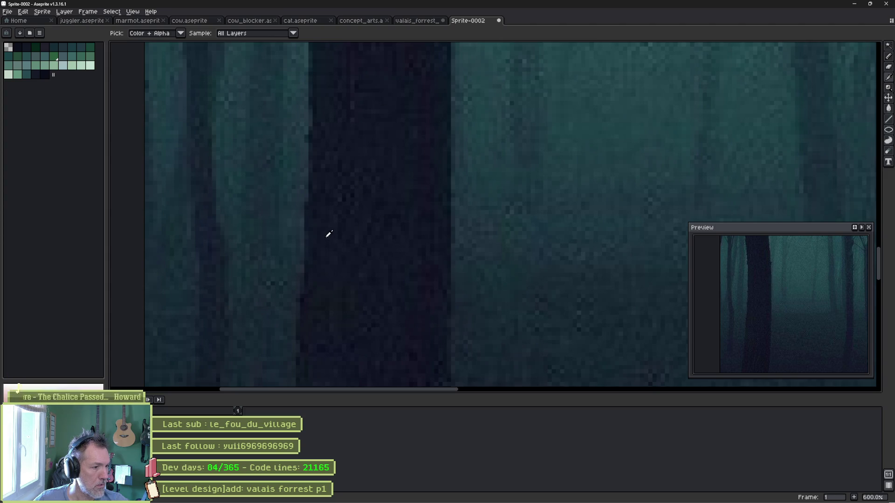
key("b")
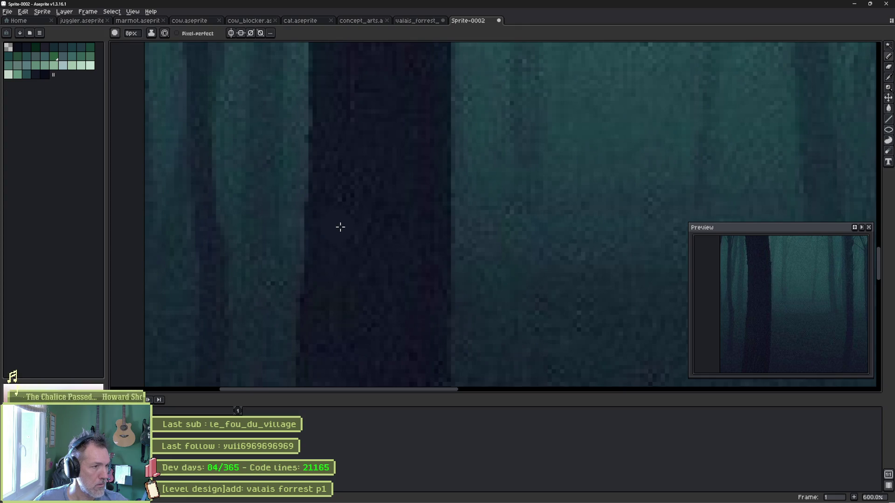